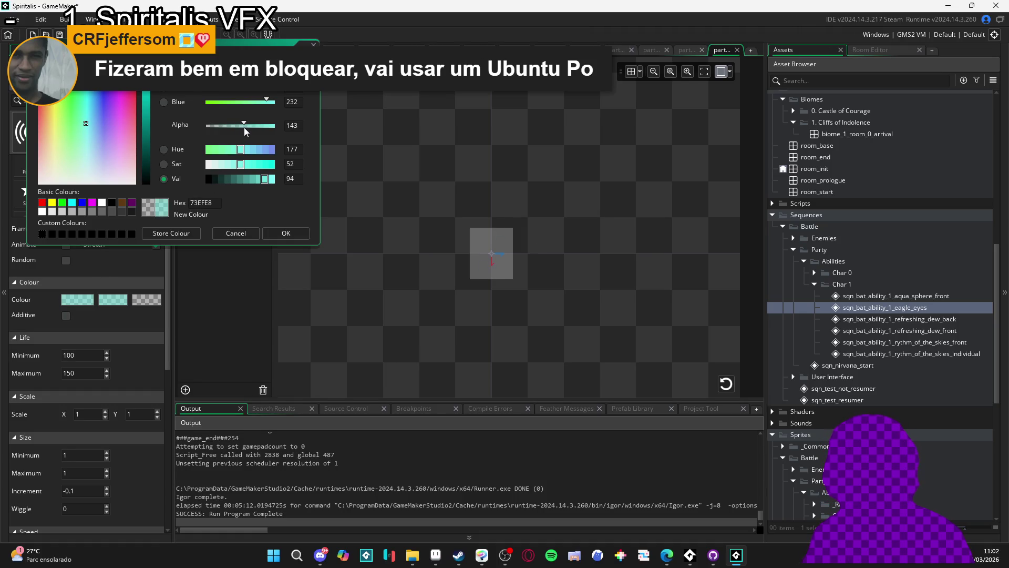
Step: Keep the first particle colour transparent and set the size increment to 0
click(235, 233)
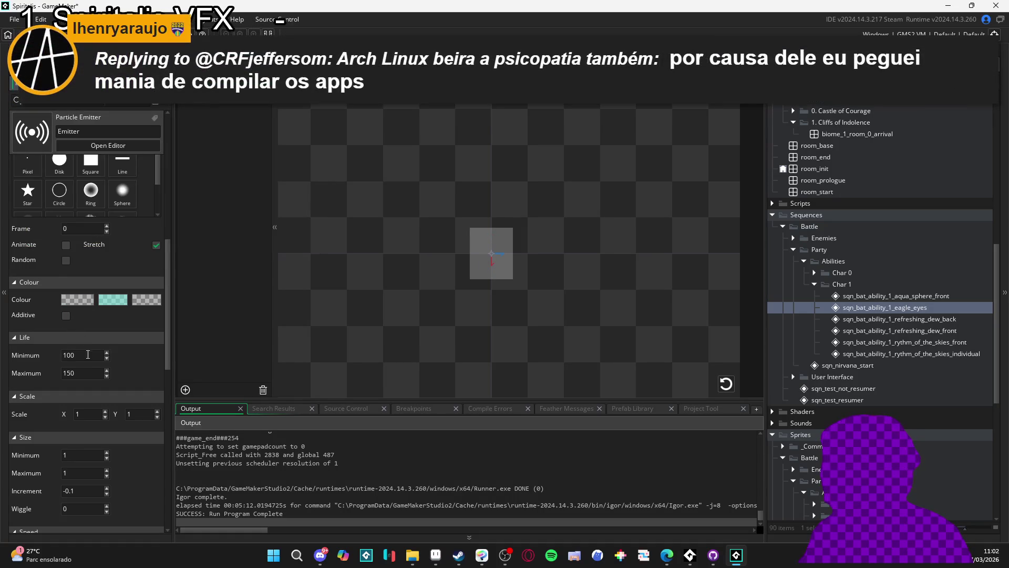
scroll(100, 362, down, 2)
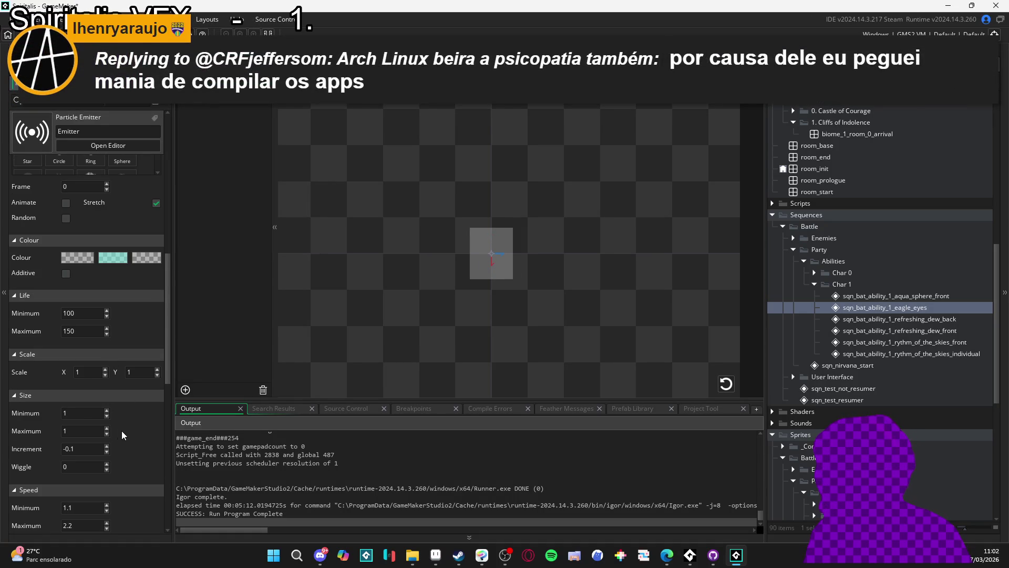
click(106, 450)
text(0)
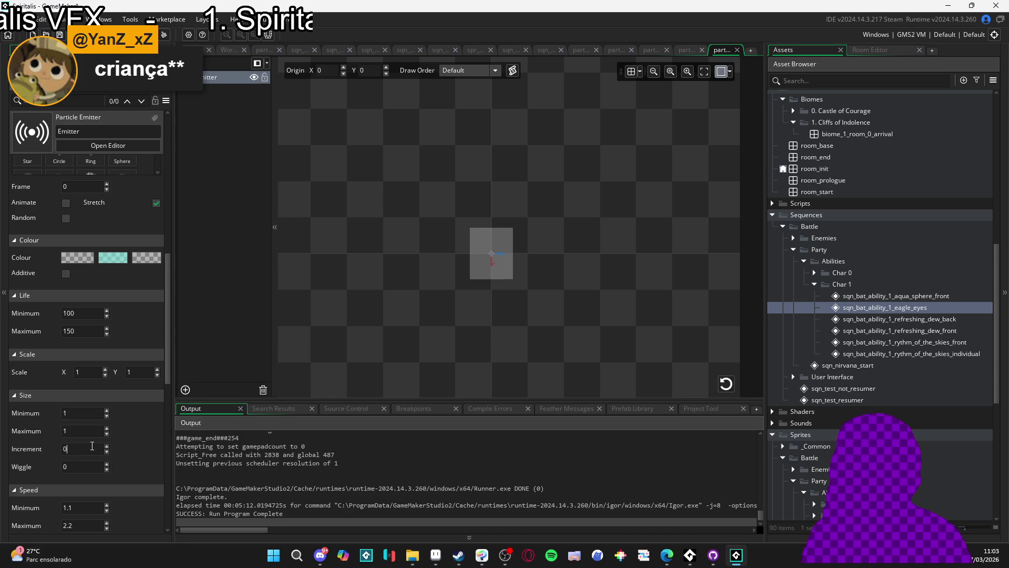
Step: Set the particle speed increment to -0.1
click(148, 487)
scroll(148, 484, down, 3)
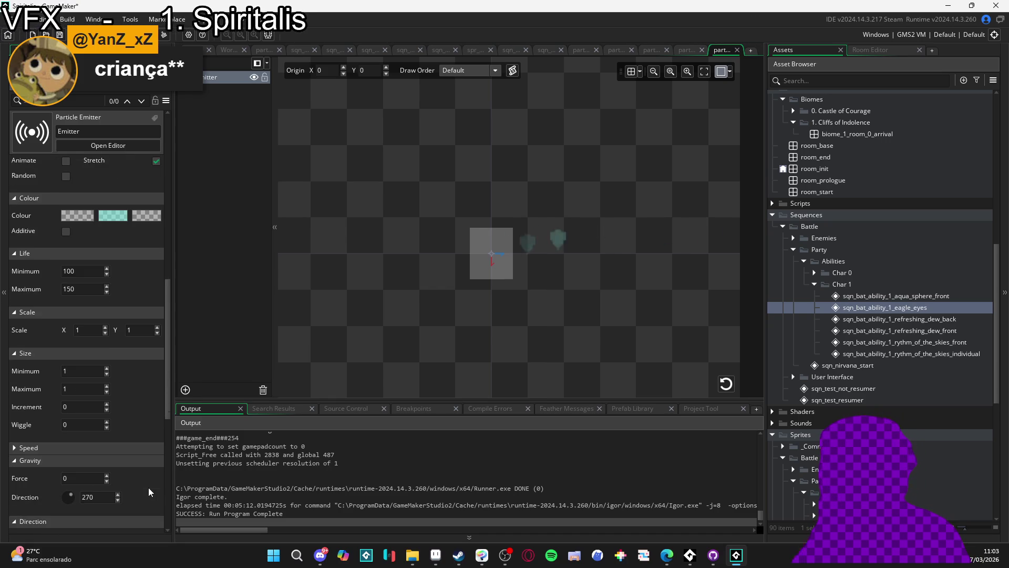
click(134, 406)
scroll(122, 424, down, 2)
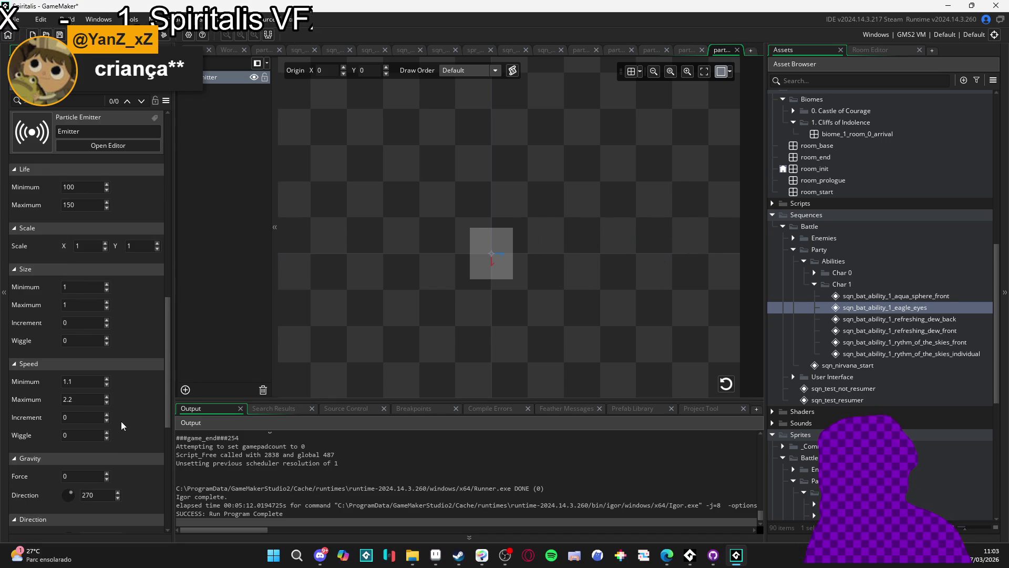
click(106, 422)
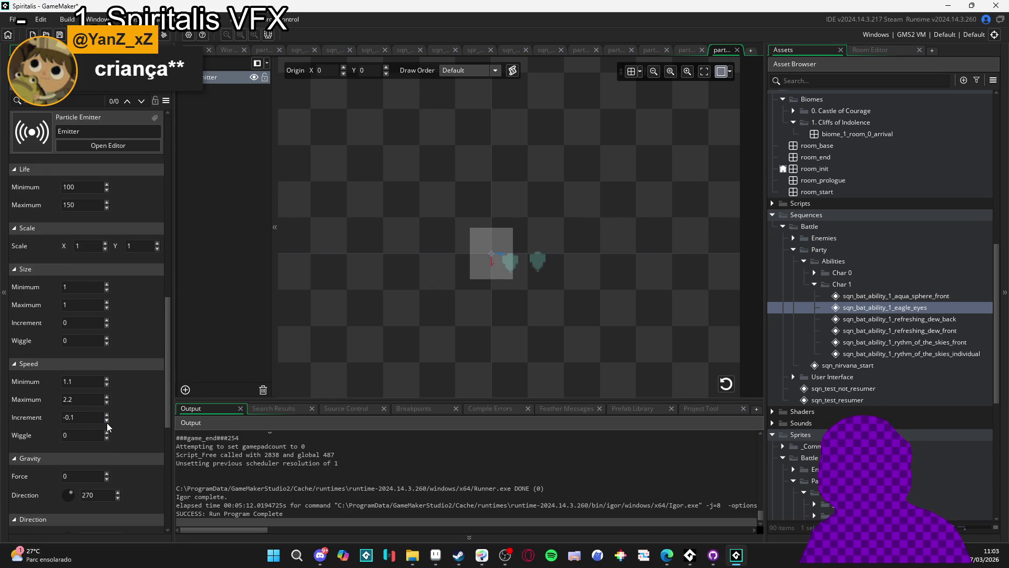
Step: Retype the speed increment toward -0.01, trimming it back to -0.0
click(97, 418)
text(01)
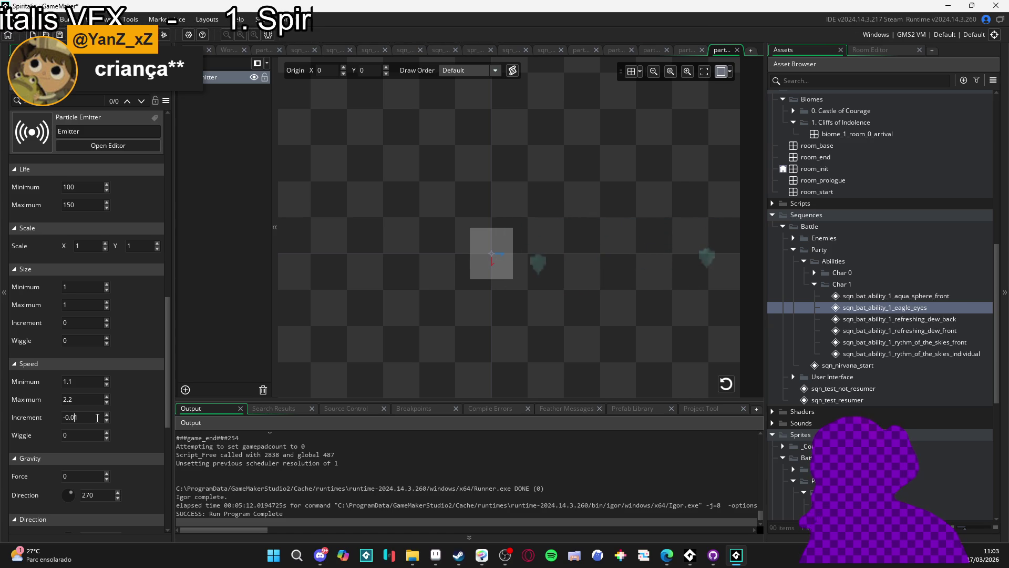
key(BackSpace)
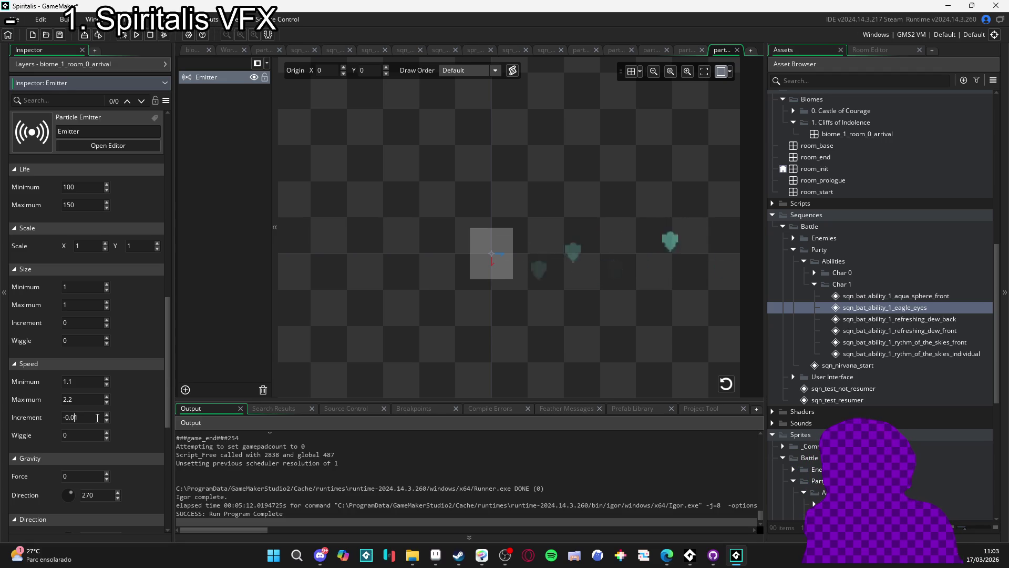
click(97, 417)
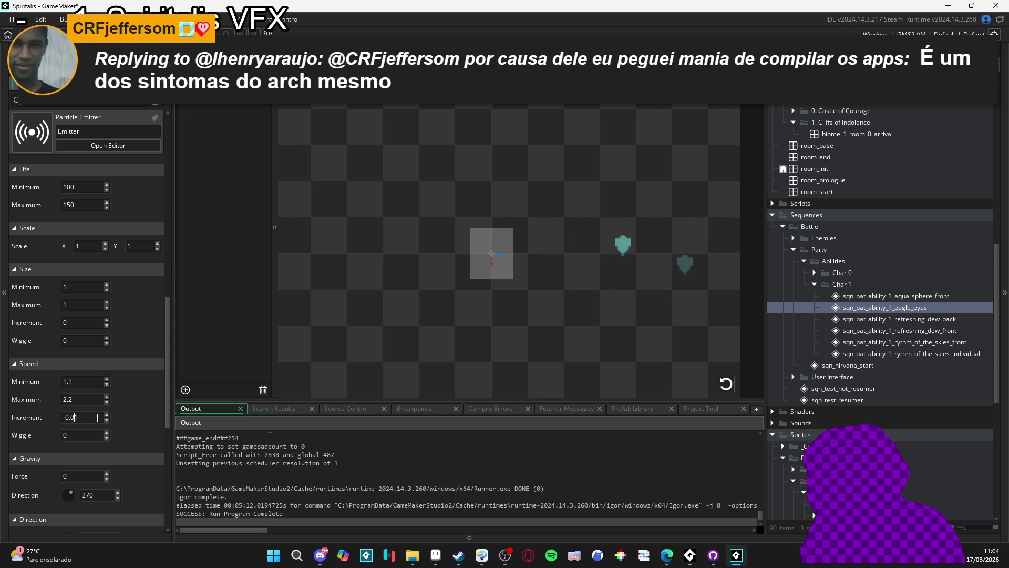
Step: Give the emitter speed minimum 3.1, maximum 6.2 and increment -0.21
text(1)
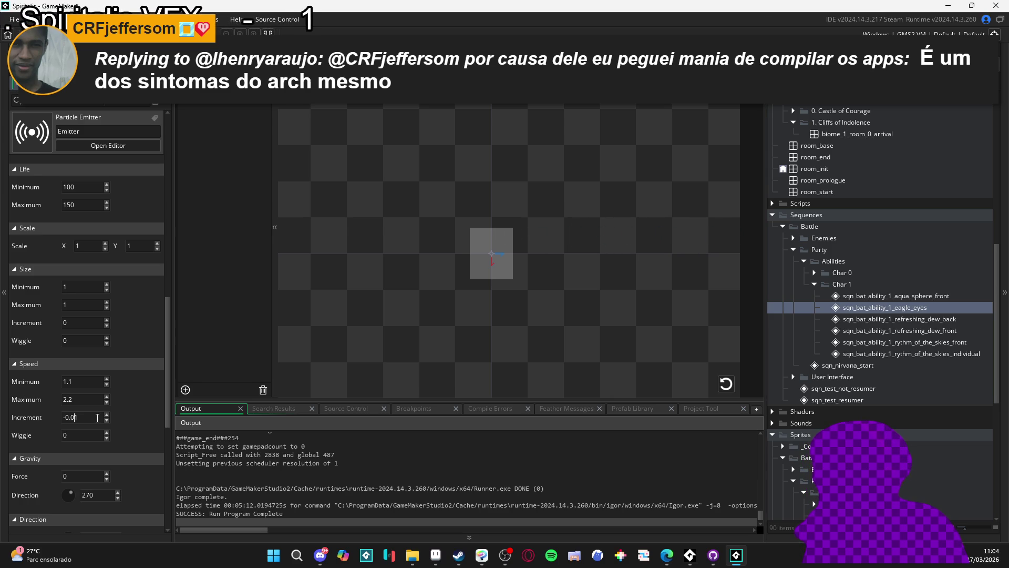
key(BackSpace)
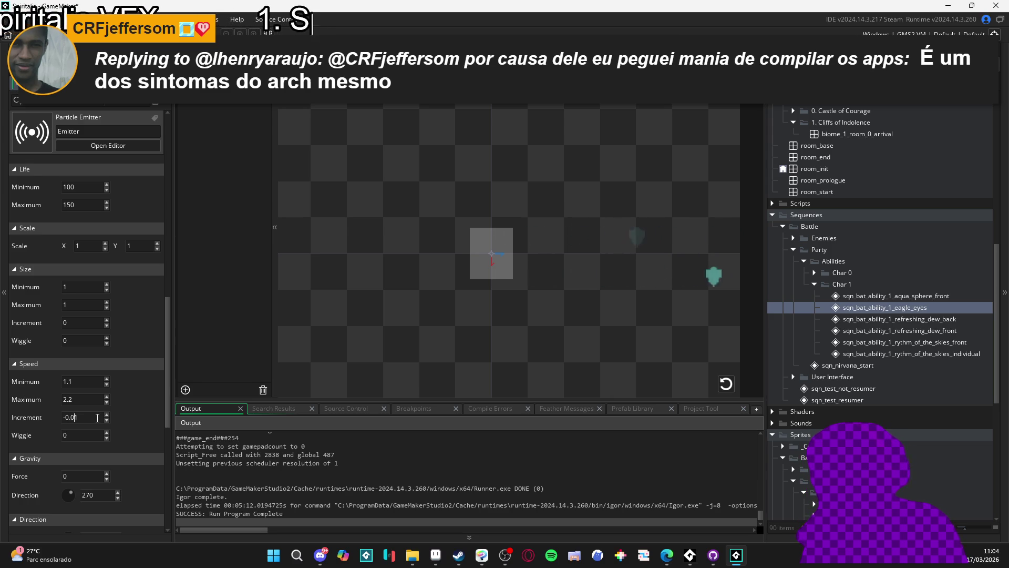
key(BackSpace)
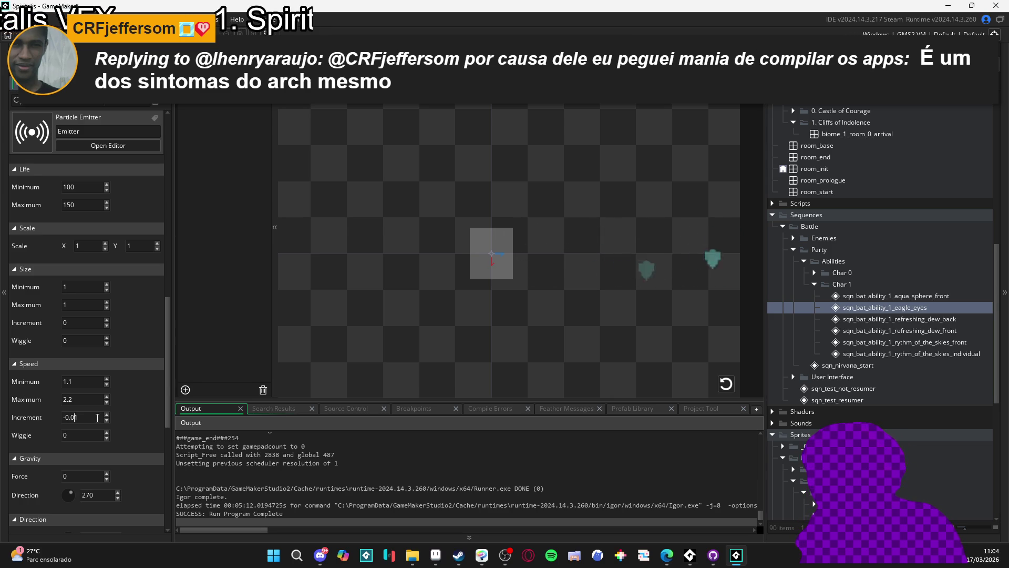
text(1)
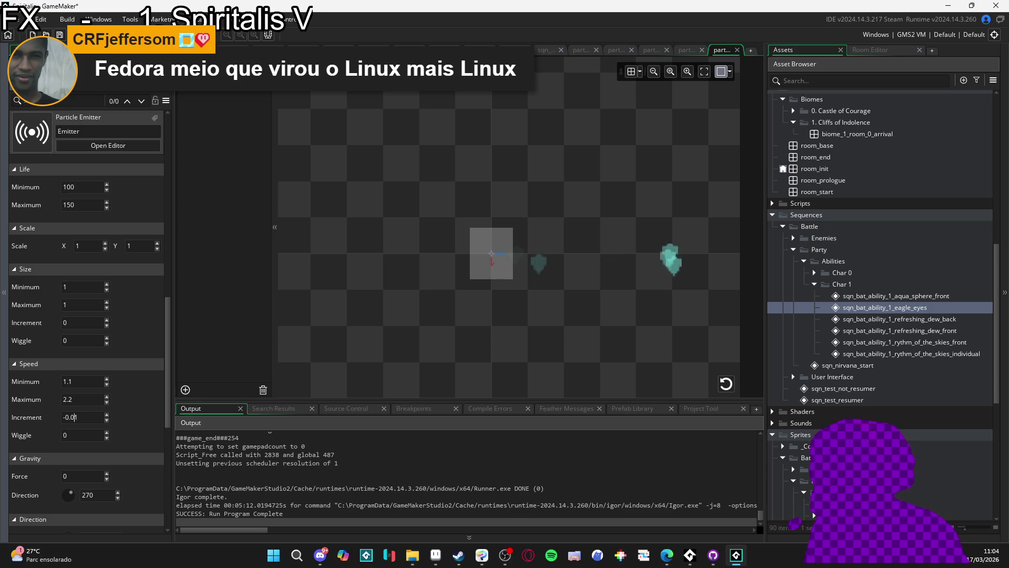
click(74, 417)
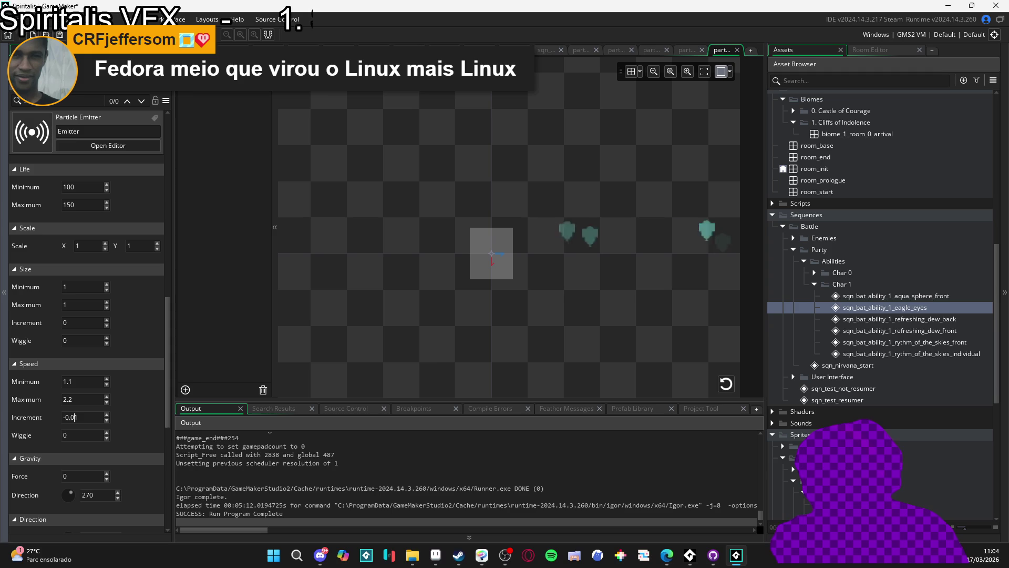
click(75, 417)
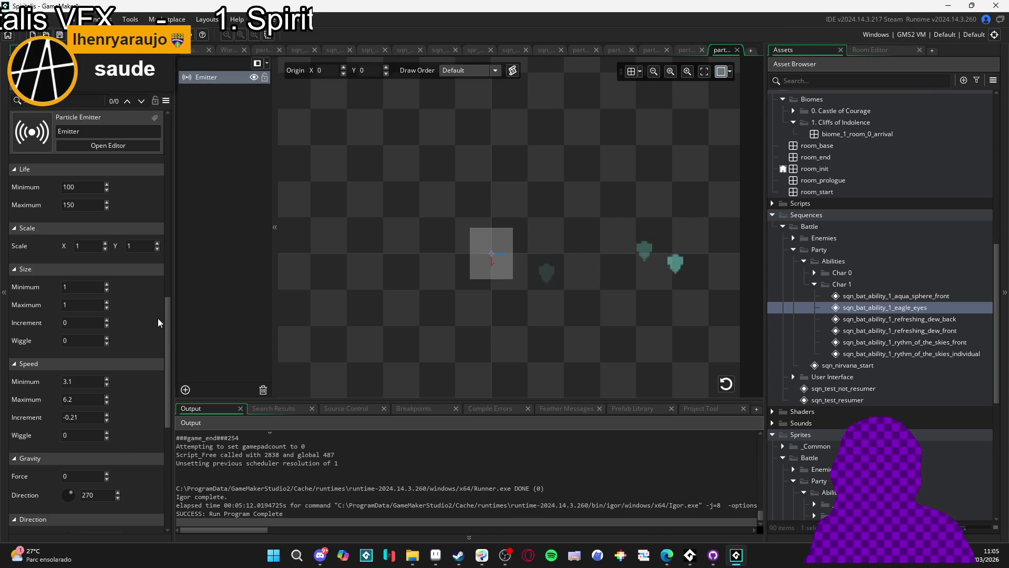
Step: Lower particle speed to 2.1–4.2 with a -0.11 increment
click(107, 384)
click(107, 402)
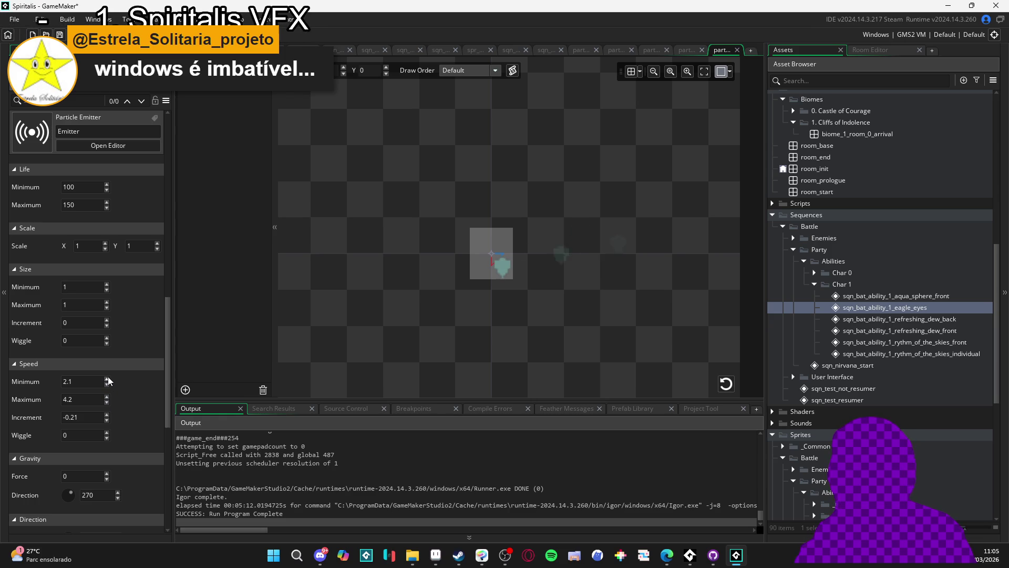
click(106, 413)
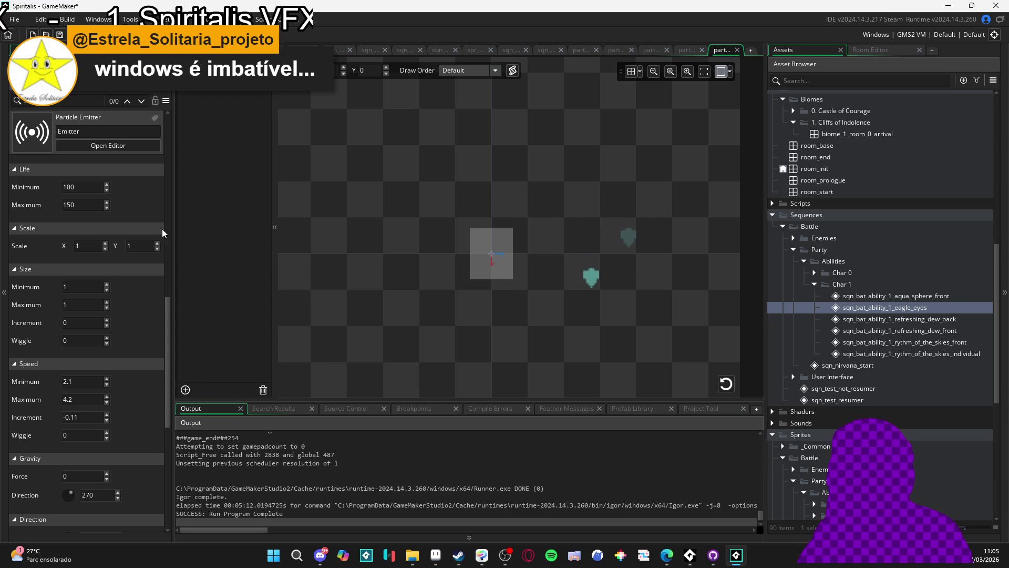
Step: Make the first particle colour semi-transparent teal (73EFE8, alpha 112)
scroll(167, 217, up, 10)
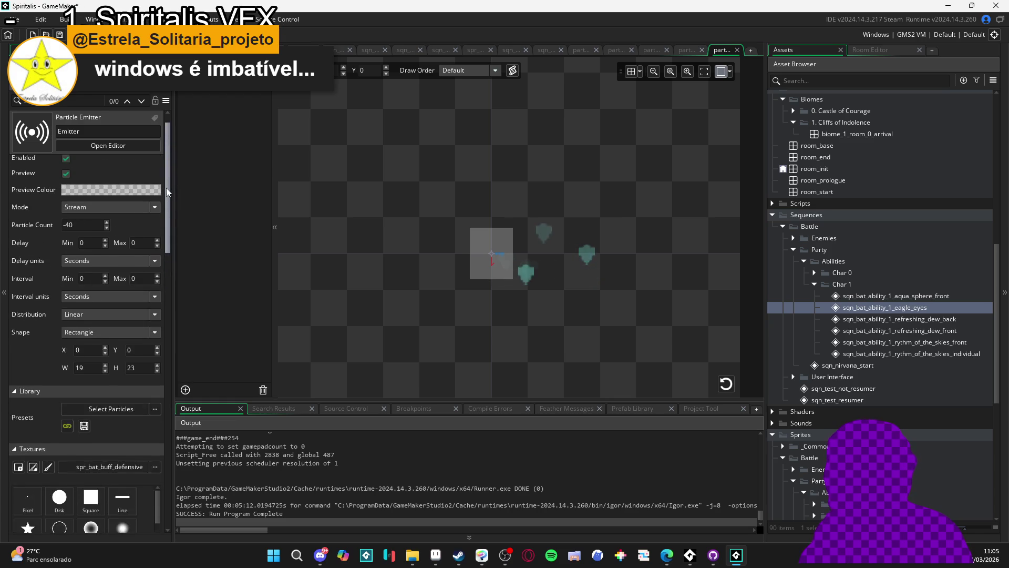
drag(167, 197, 167, 298)
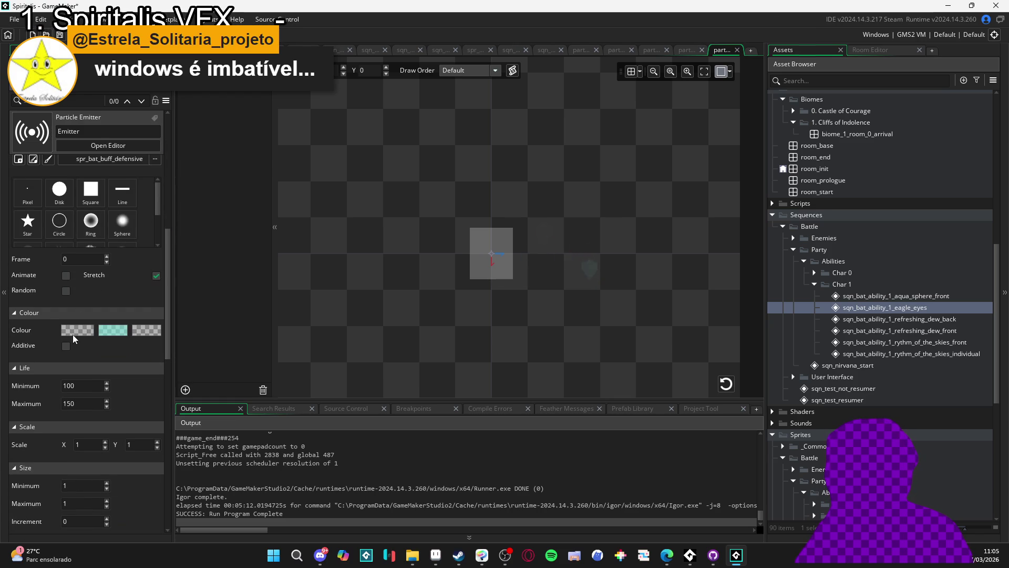
click(72, 331)
drag(207, 126, 236, 134)
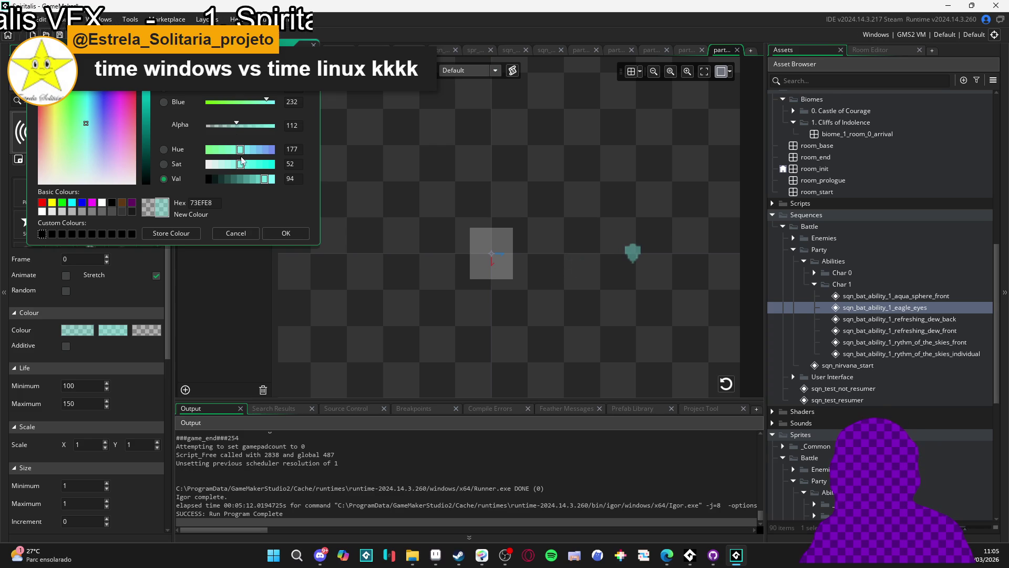
click(288, 232)
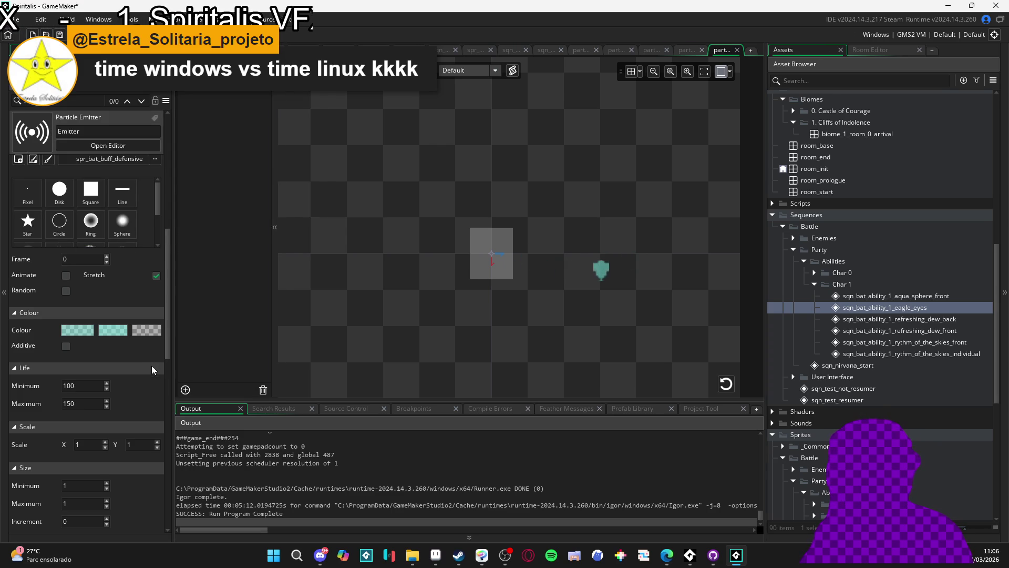
scroll(151, 365, down, 3)
scroll(150, 360, down, 5)
scroll(133, 315, down, 1)
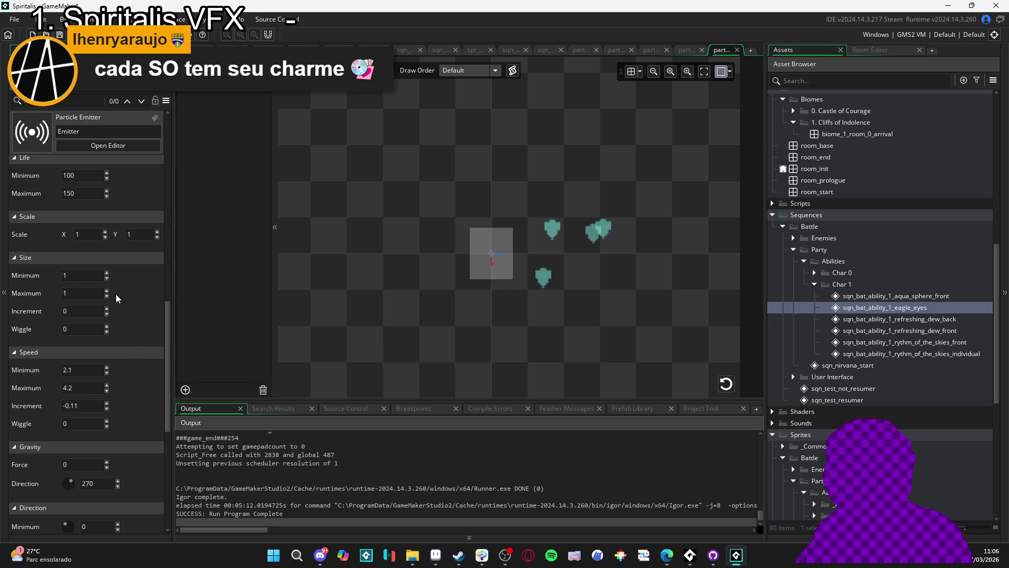
Step: Lower the particle speed range to minimum 1.1 and maximum 3.2
scroll(134, 343, down, 2)
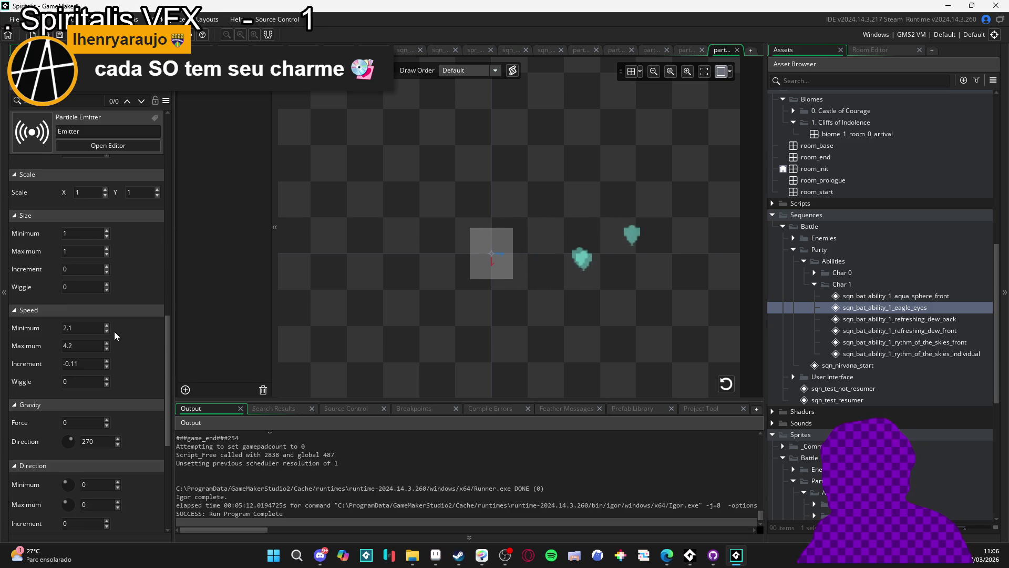
click(107, 330)
click(107, 348)
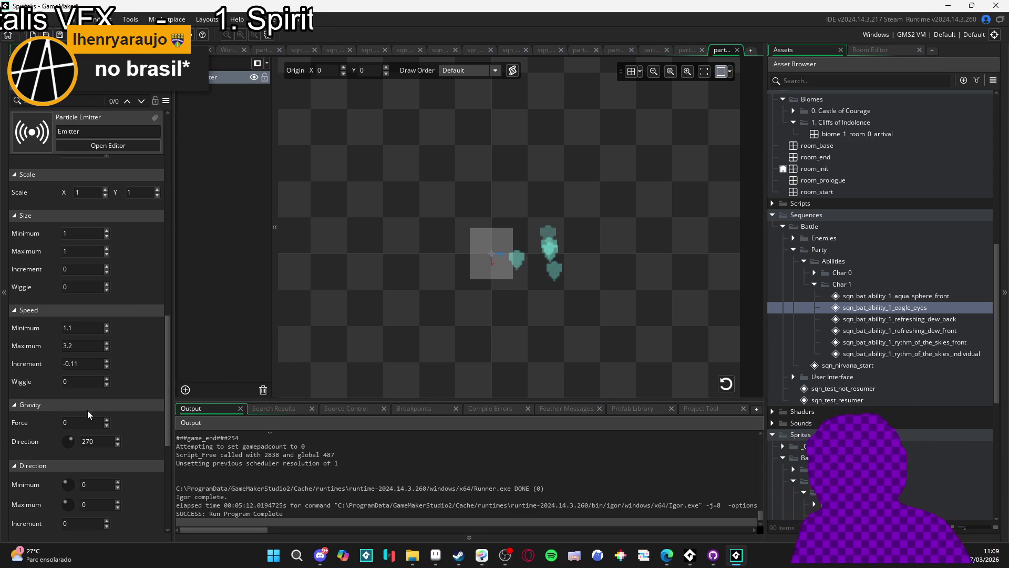
Step: Switch the particle texture to plain lines with no sprite, leaving the first colour unchanged
scroll(120, 396, up, 6)
click(122, 255)
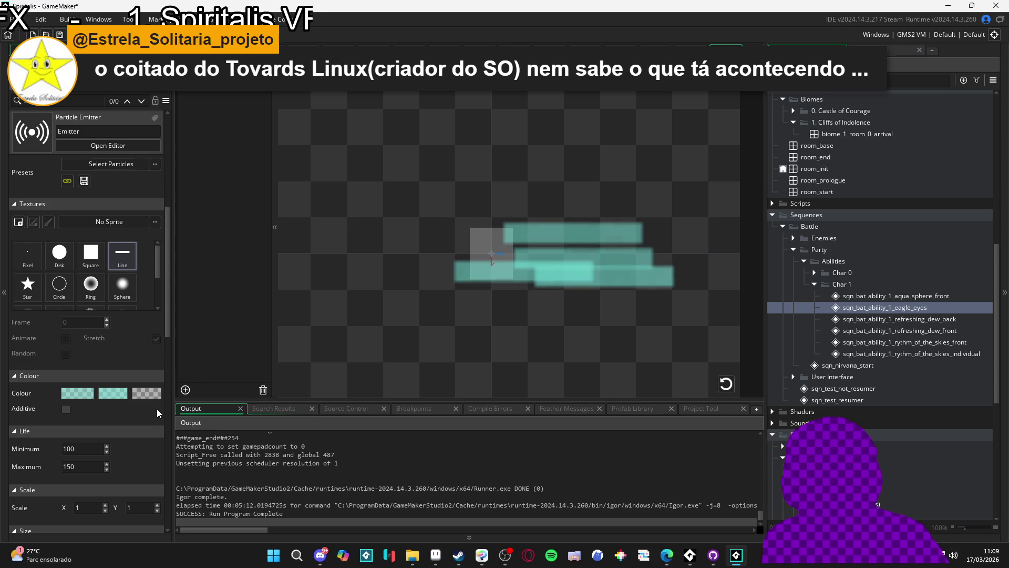
click(79, 393)
click(237, 234)
Step: Fade the second particle colour down to alpha 33
click(120, 395)
drag(225, 130, 218, 127)
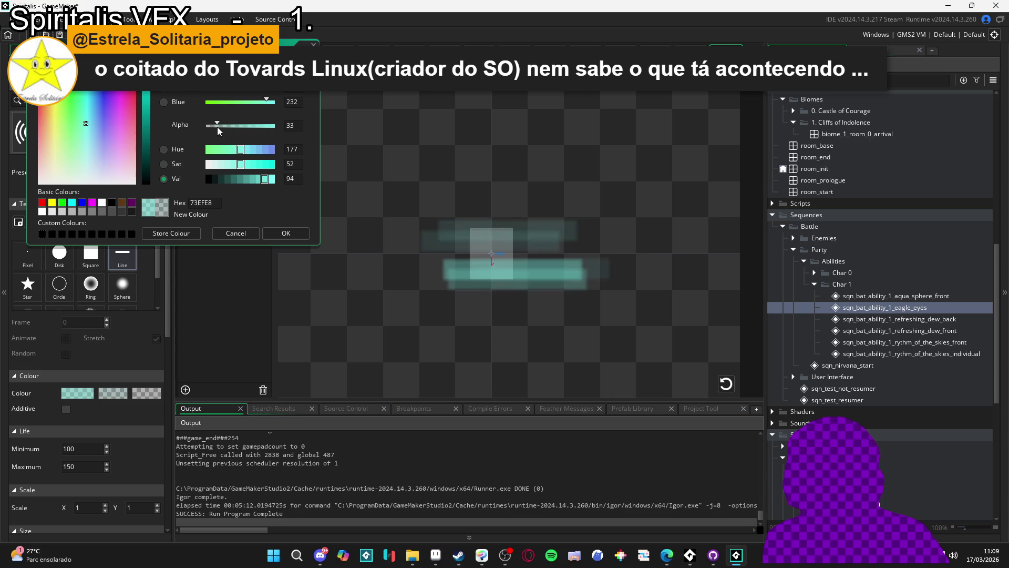
click(280, 233)
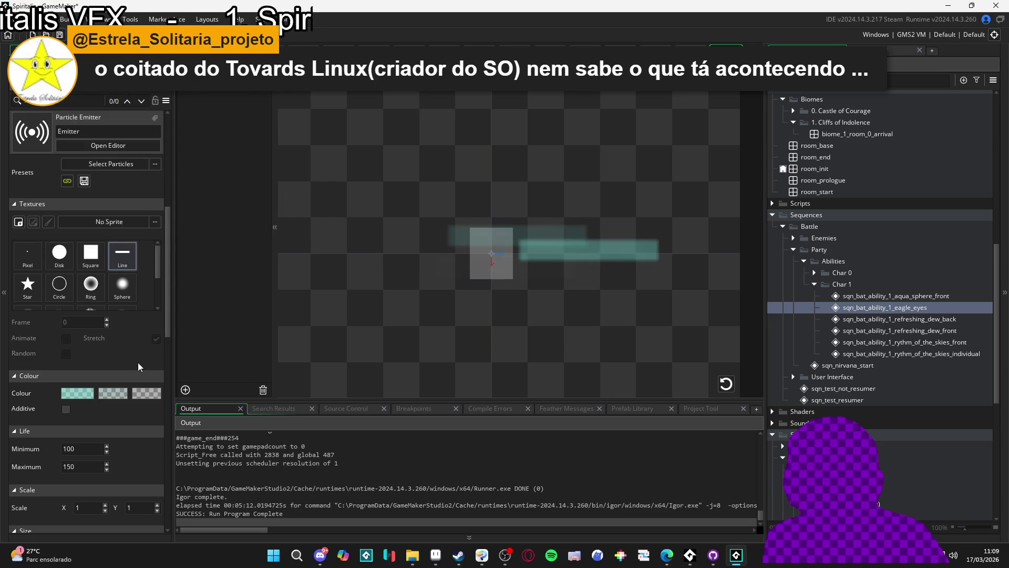
scroll(152, 436, down, 3)
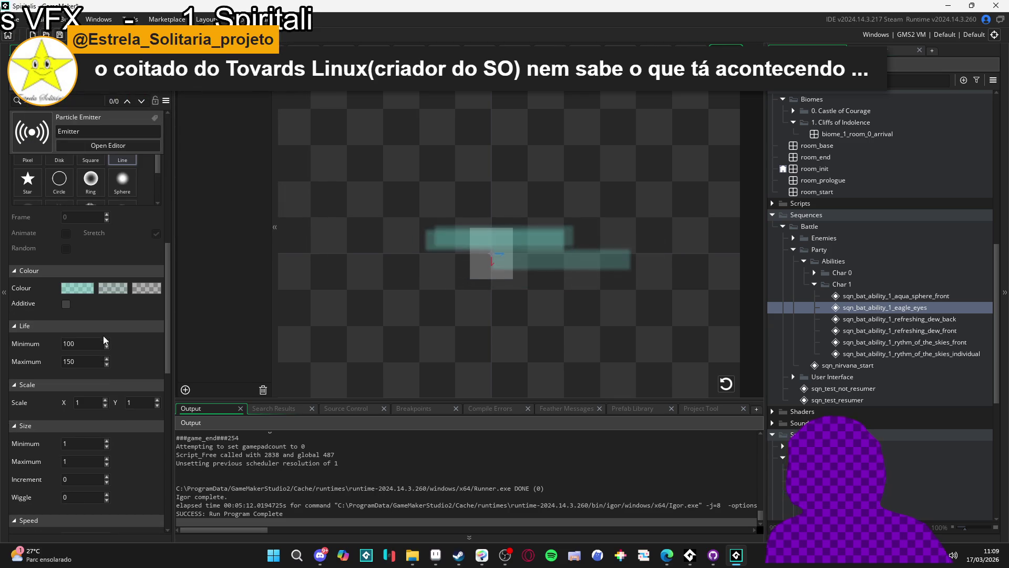
scroll(131, 422, down, 3)
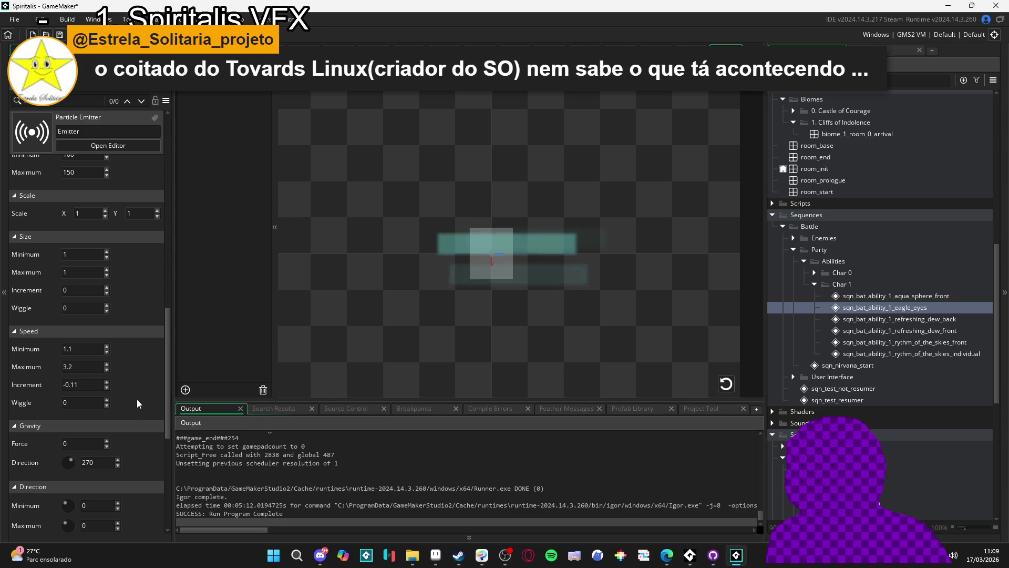
scroll(125, 362, up, 1)
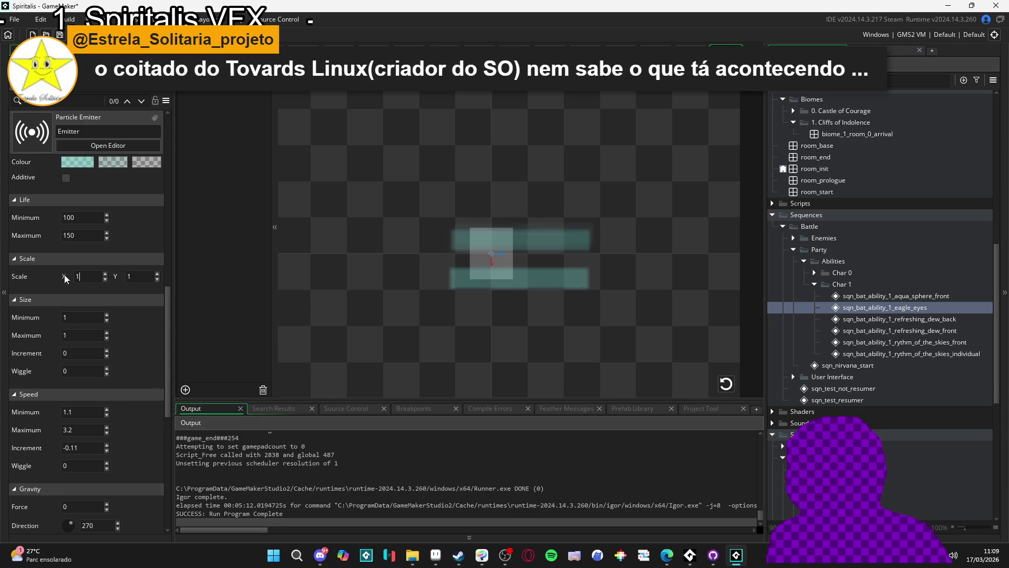
Step: Set the particle scale to 0.1 on both X and Y
text(0)
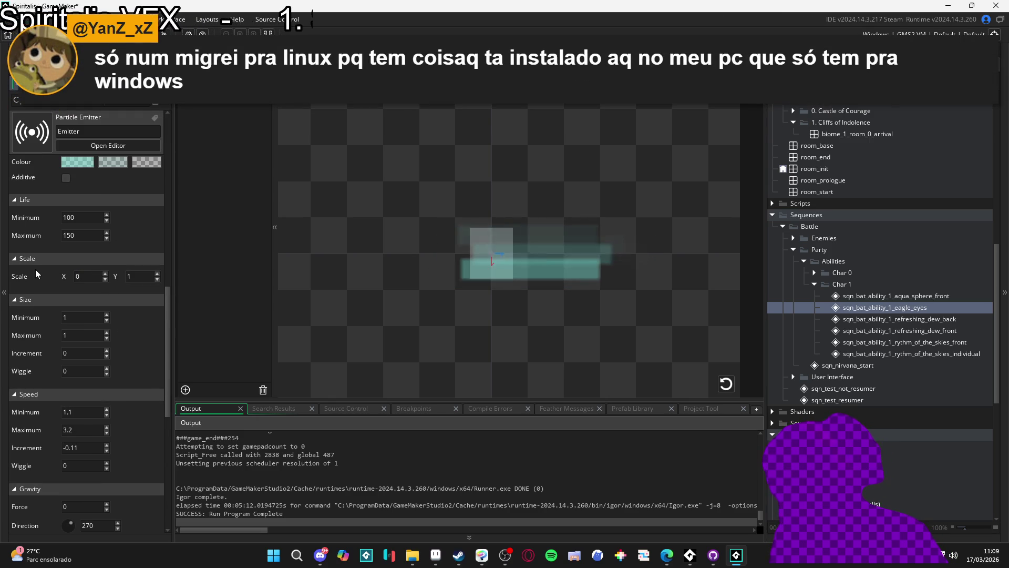
text(.)
text(1)
key(Tab)
text(0.1)
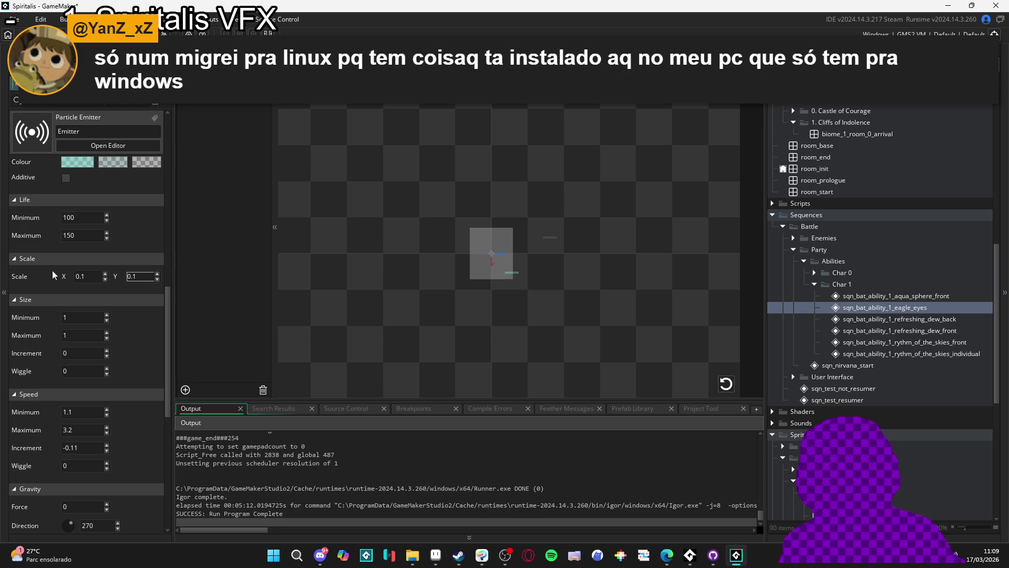
mouse_move(169, 304)
mouse_down()
mouse_move(156, 163)
mouse_move(165, 138)
mouse_up()
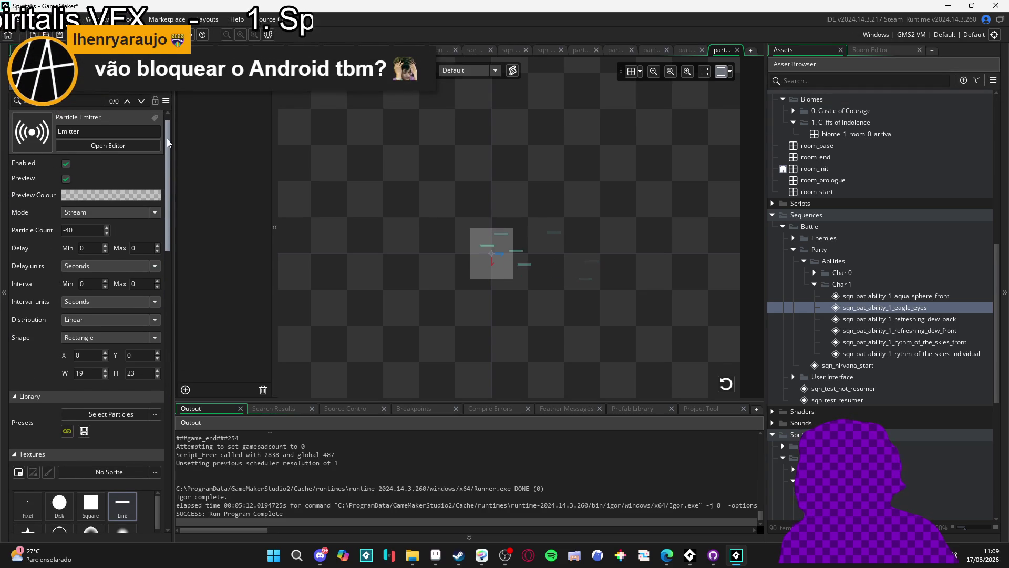
Step: Try Frames delay units with interval 0, then revert the delay to seconds
drag(166, 138, 178, 159)
click(111, 213)
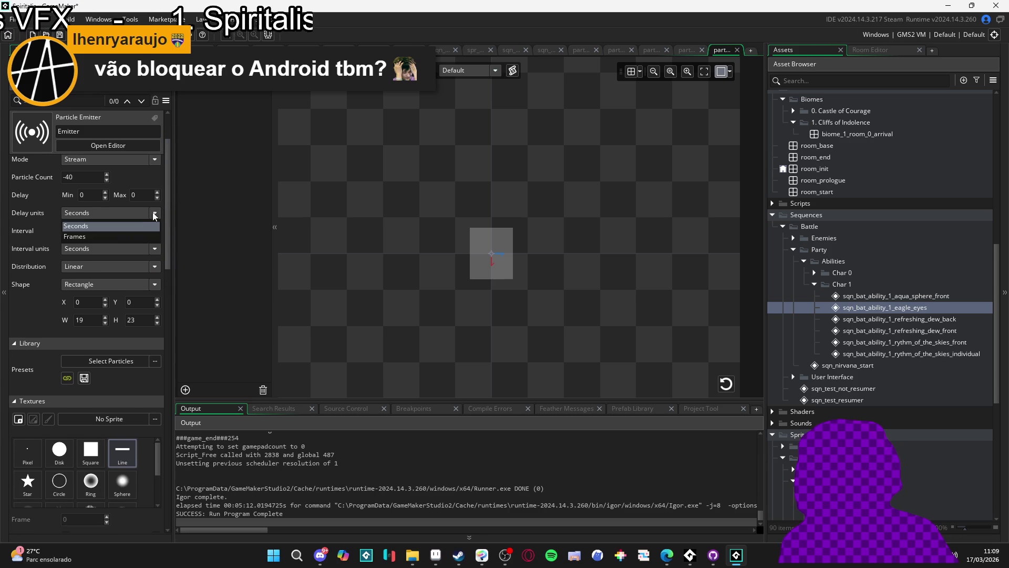
click(115, 235)
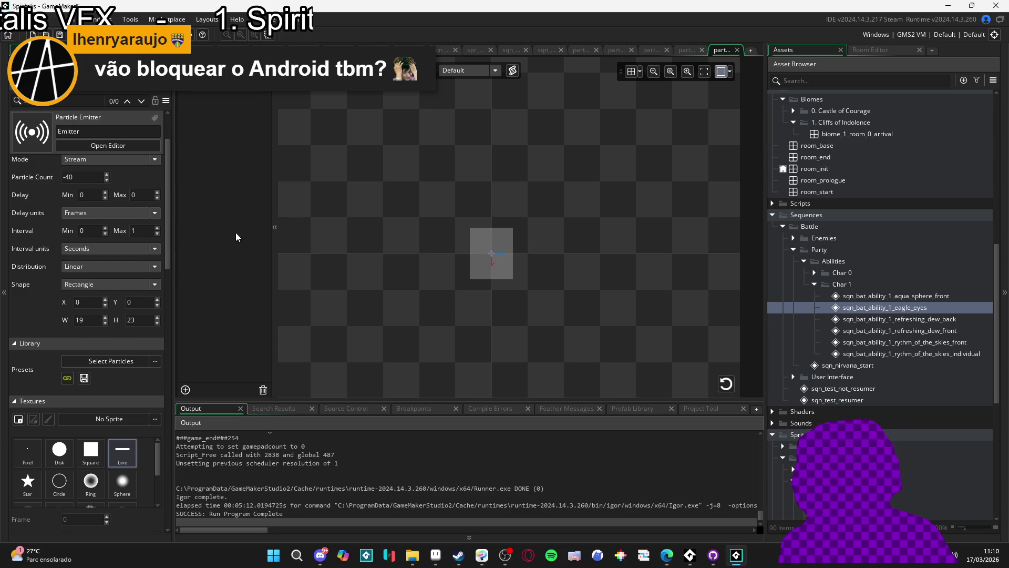
click(106, 232)
click(157, 233)
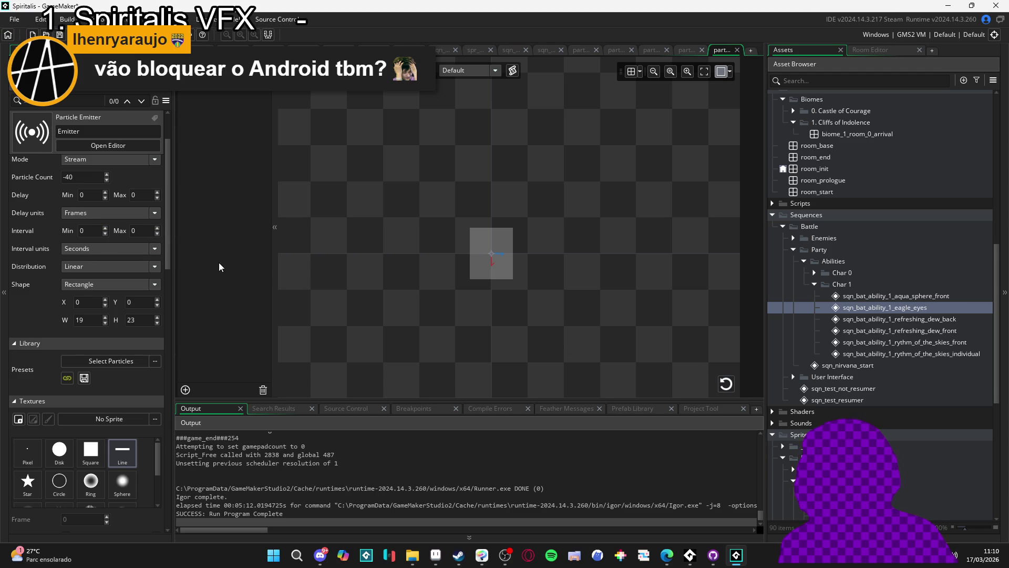
click(151, 213)
click(135, 229)
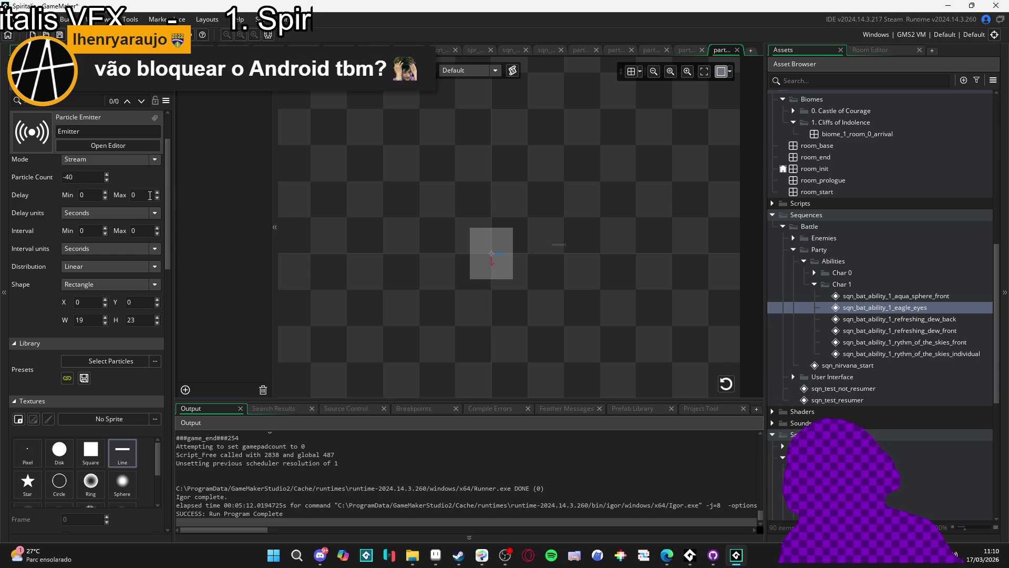
Step: Change the particle count from -40 to -10
click(64, 177)
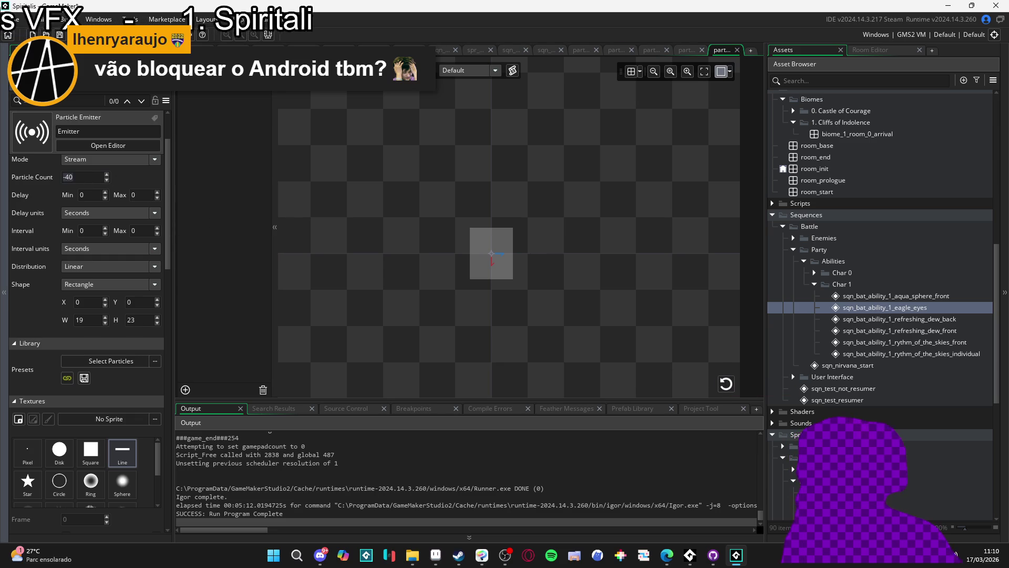
key(Delete)
key(Delete)
text(10)
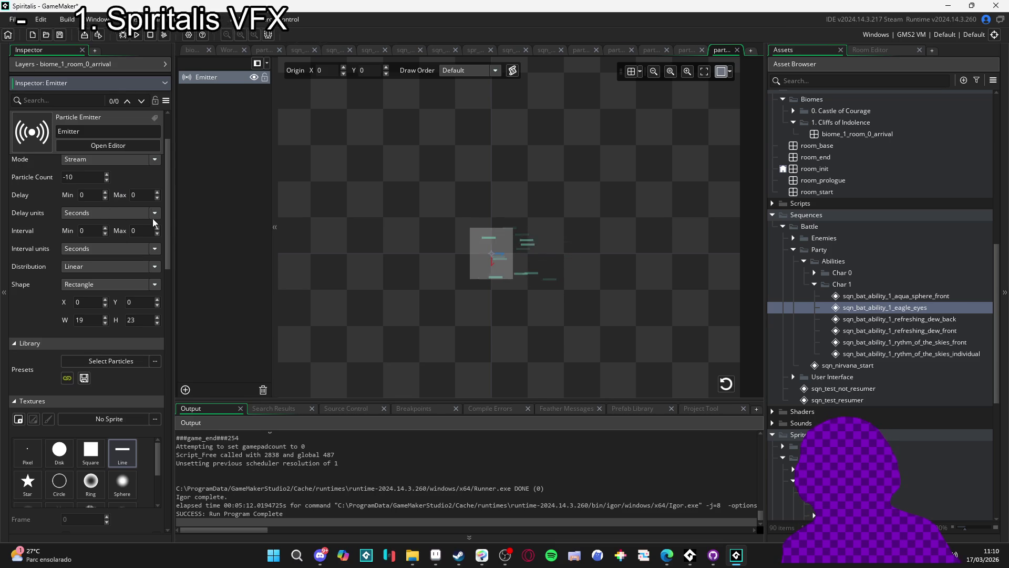
scroll(32, 279, down, 8)
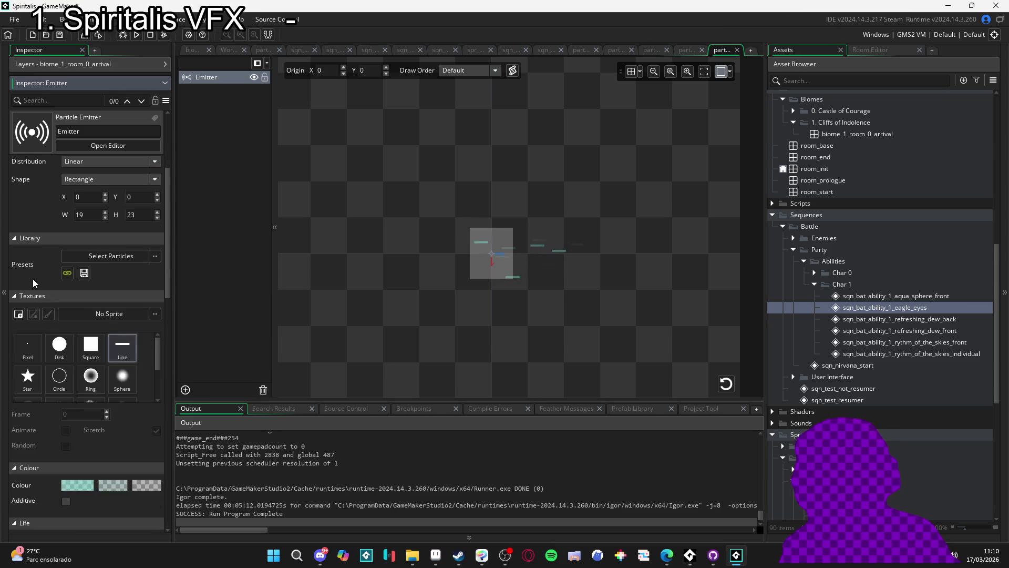
Step: Set particle life to minimum 60 and maximum 80
click(80, 351)
double_click(80, 351)
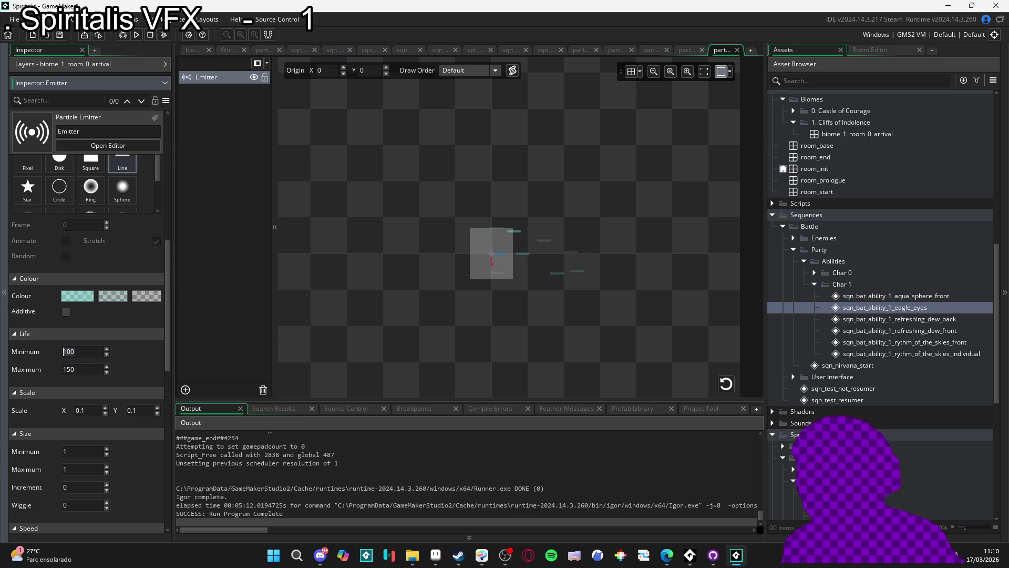
text(60)
double_click(81, 369)
text(80)
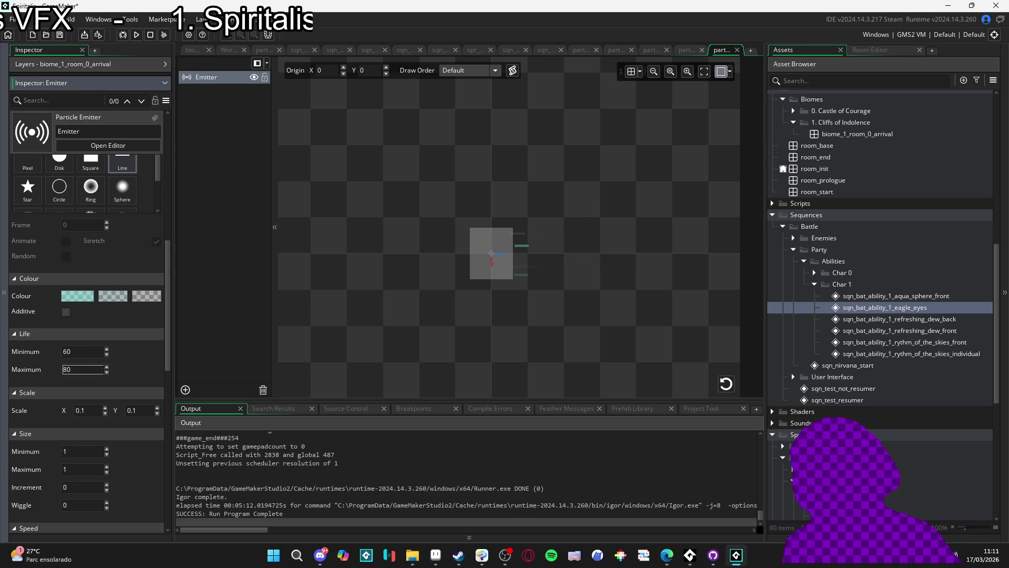
click(125, 369)
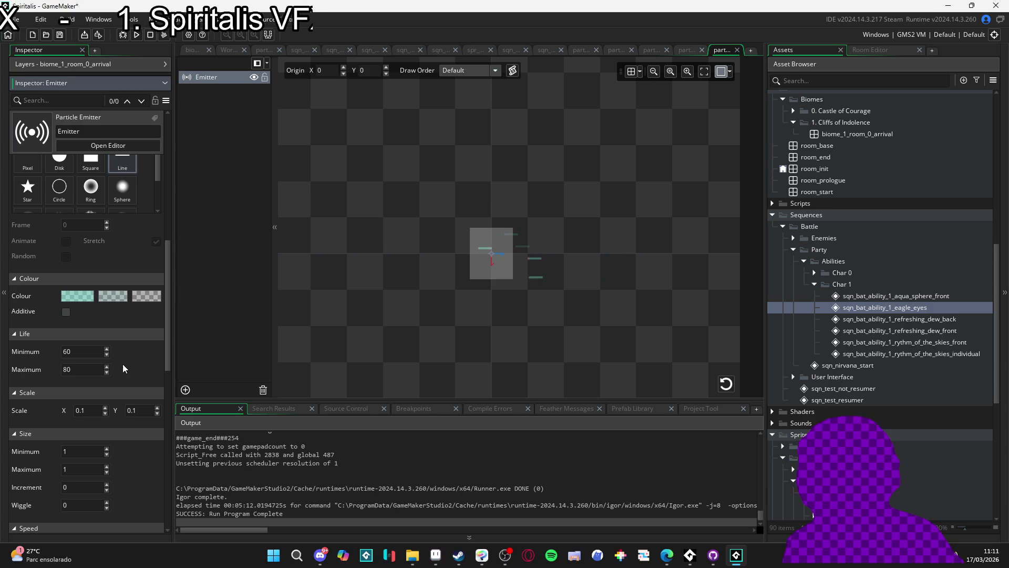
Step: Revise particle life to minimum 30 and maximum 60
click(83, 348)
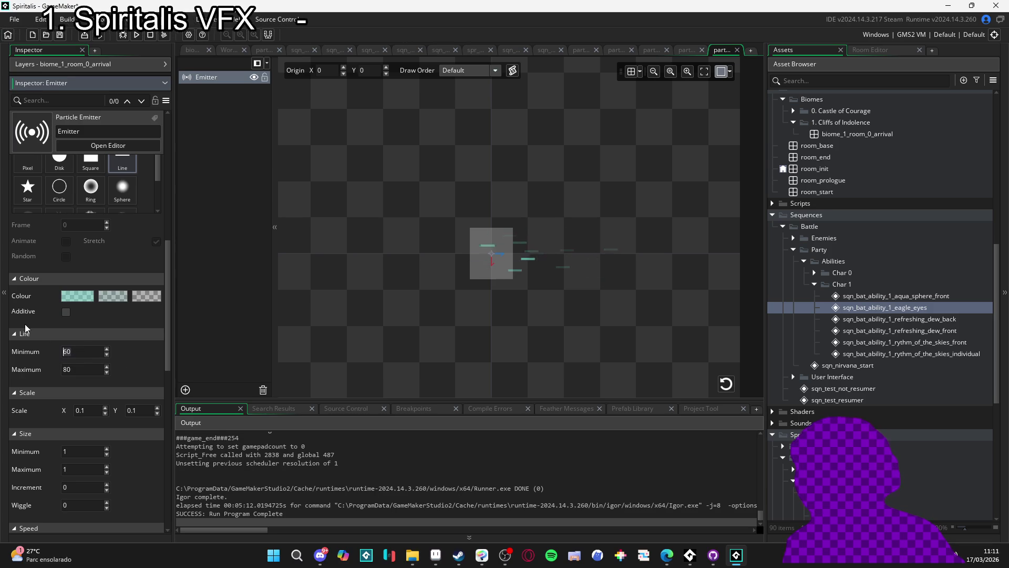
text(30)
key(Tab)
text(60)
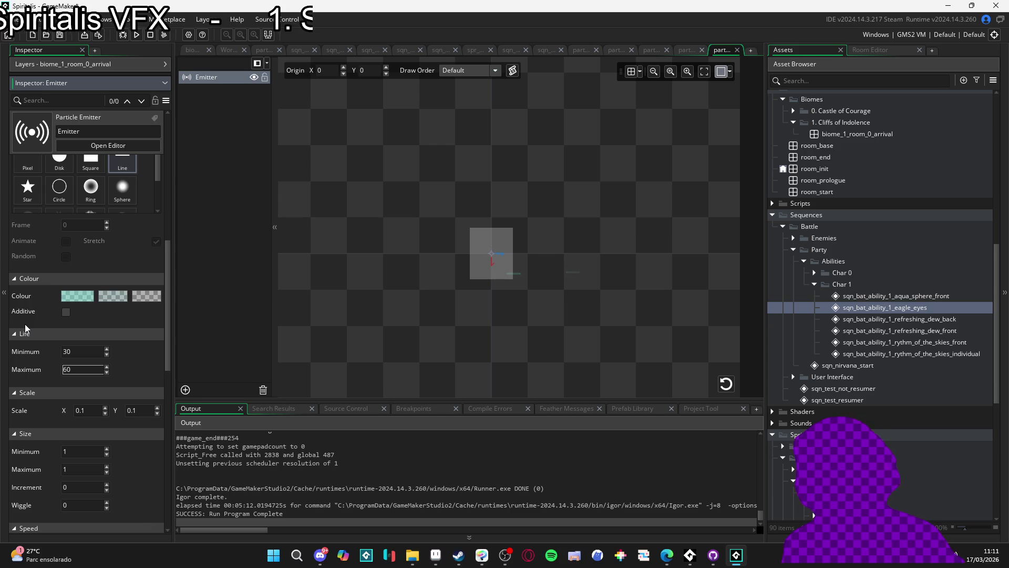
click(121, 361)
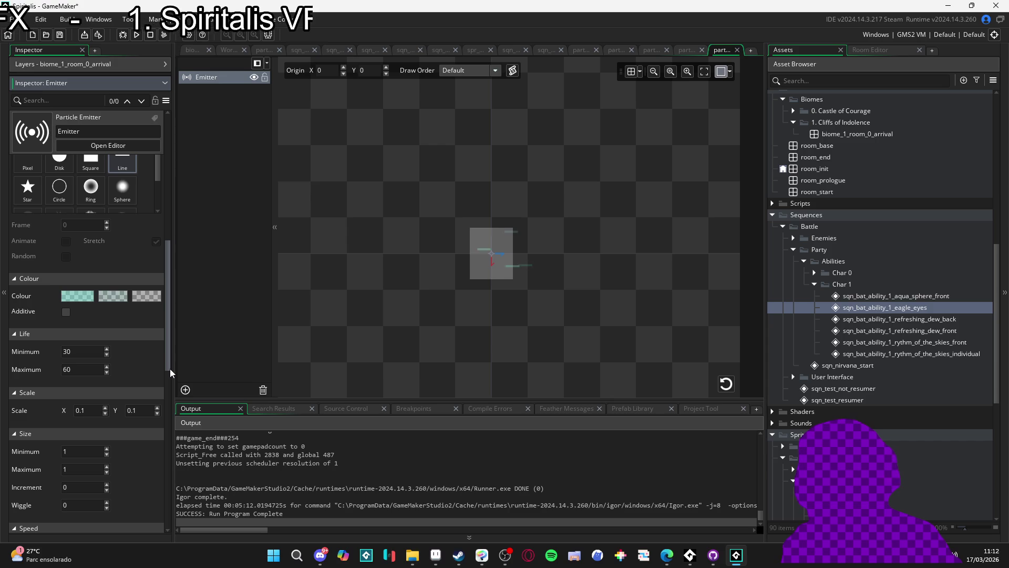
mouse_move(169, 367)
mouse_down()
mouse_move(171, 329)
mouse_move(213, 460)
mouse_move(209, 436)
mouse_up()
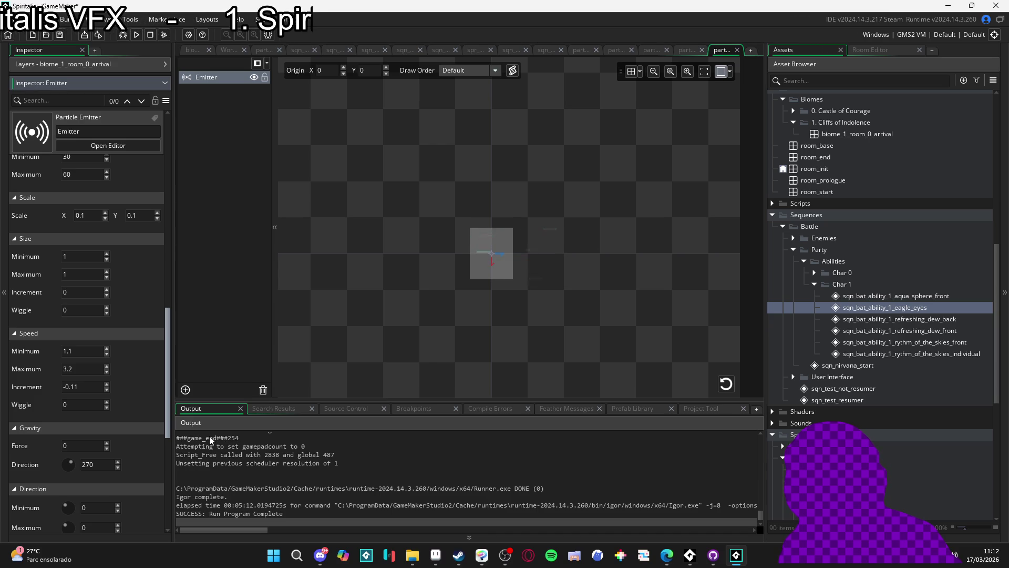
Step: In the Inspector's Speed section, enter minimum 1, maximum 2 and increment -0.05
drag(209, 436, 213, 447)
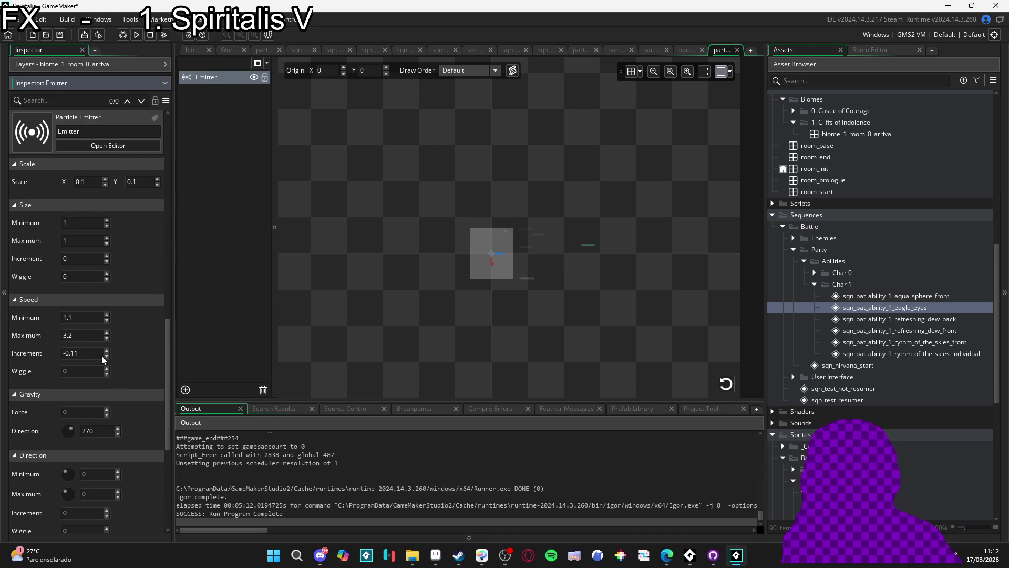
click(71, 315)
key(BackSpace)
key(BackSpace)
key(Tab)
text(2)
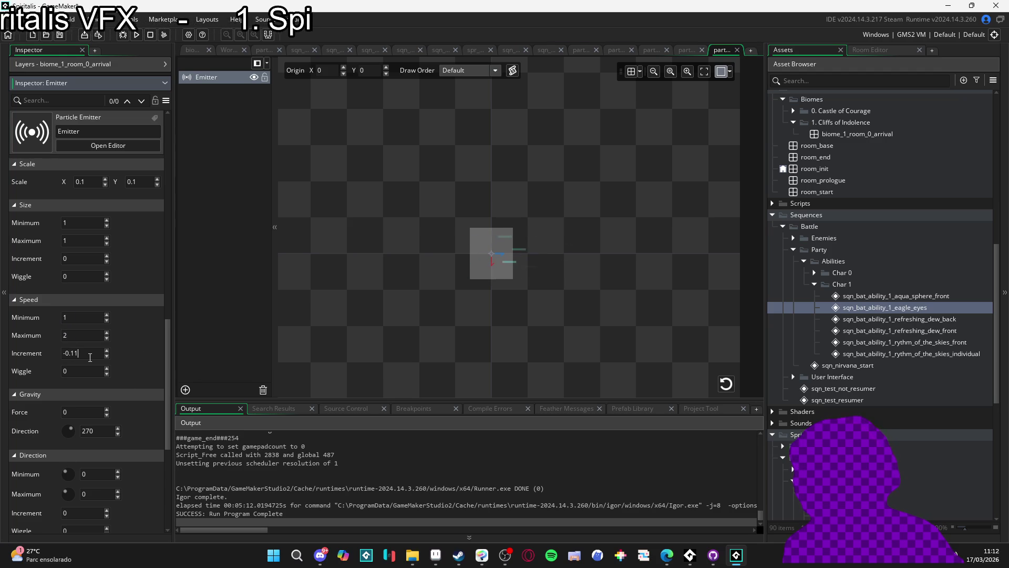
key(BackSpace)
key(BackSpace)
text(05)
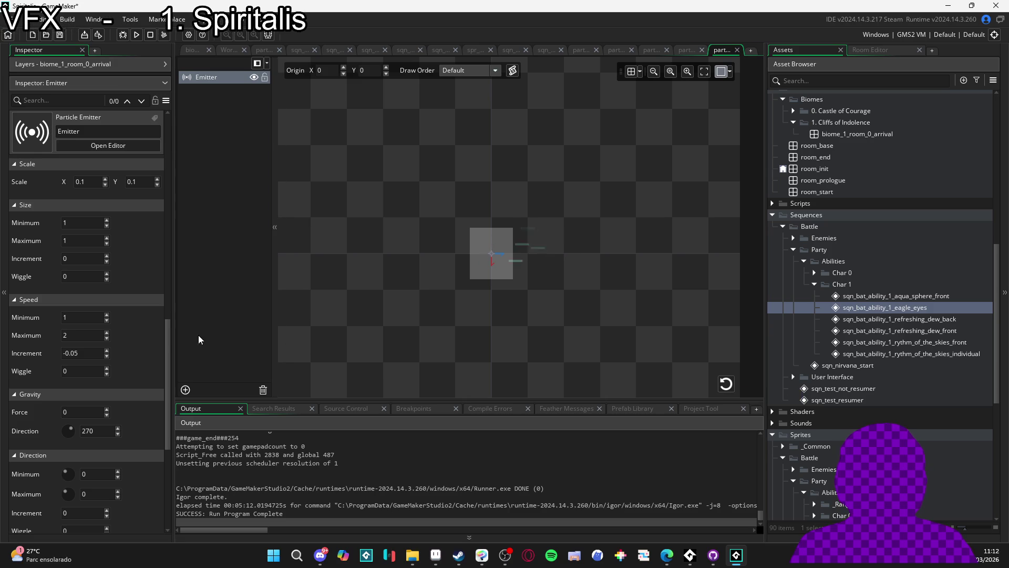
drag(168, 348, 173, 130)
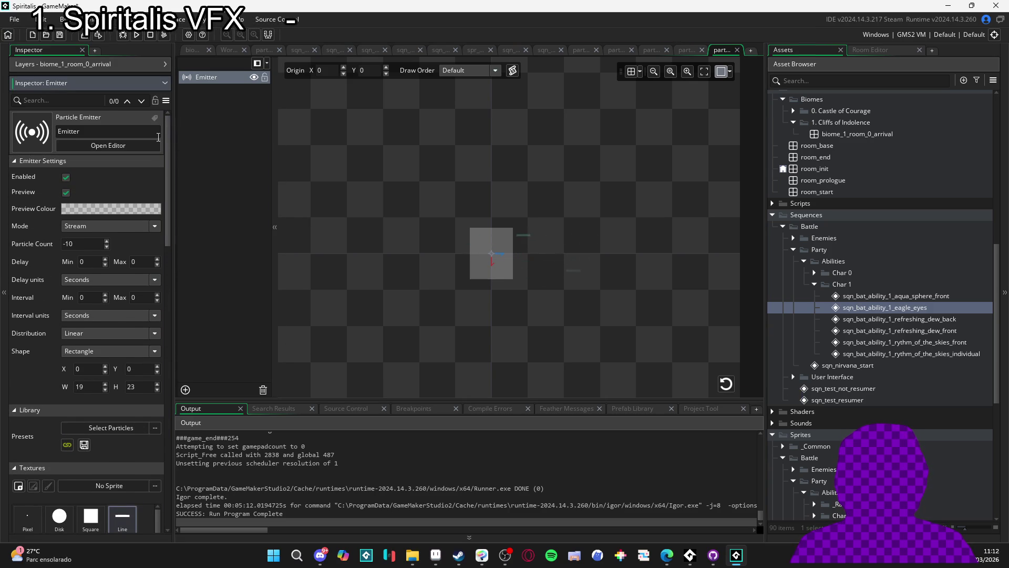
Step: Enter 1 for Particle Count and 0 for Life Minimum in the emitter Inspector
double_click(90, 245)
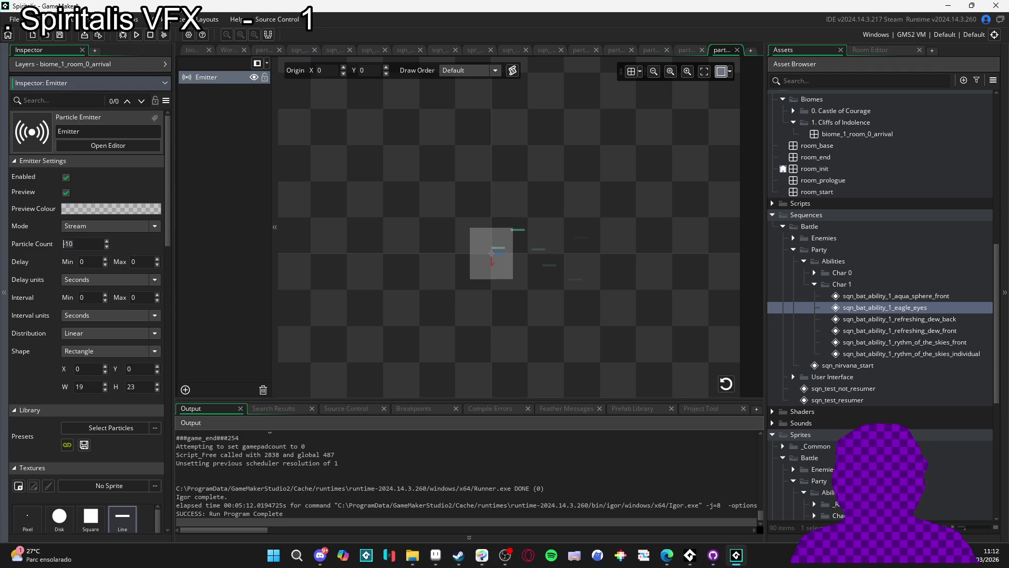
text(1)
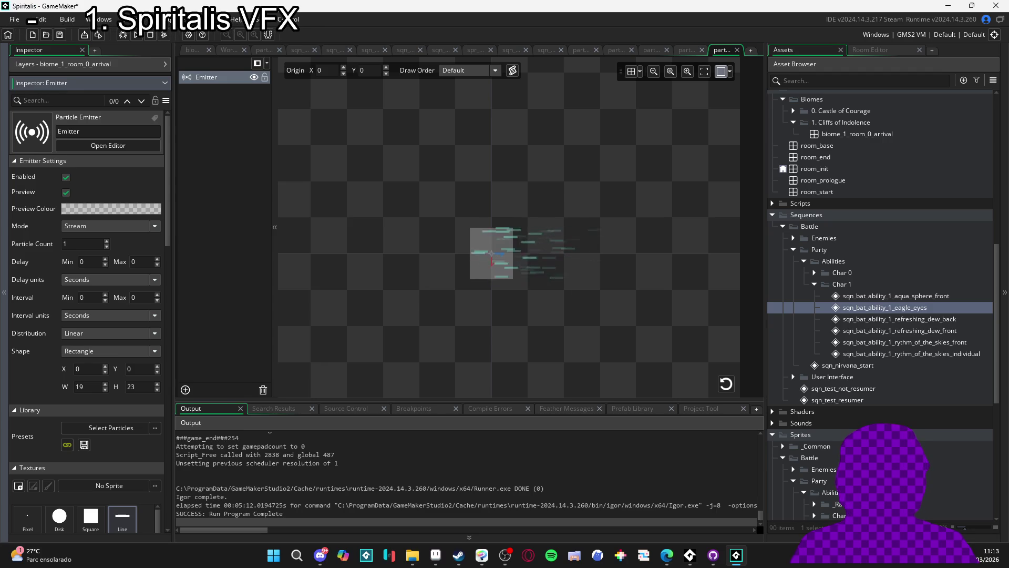
drag(166, 233, 164, 369)
double_click(91, 329)
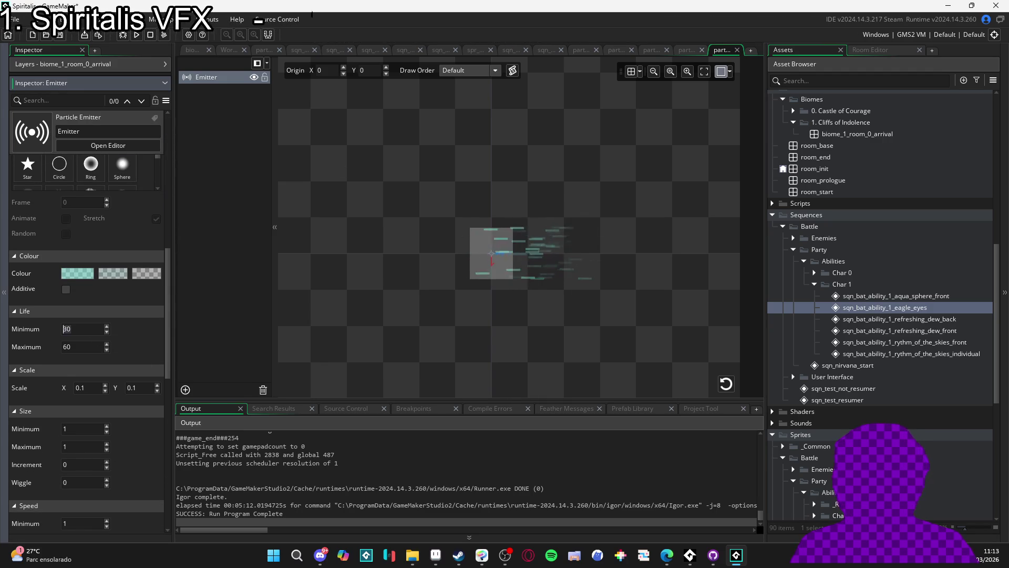
text(0)
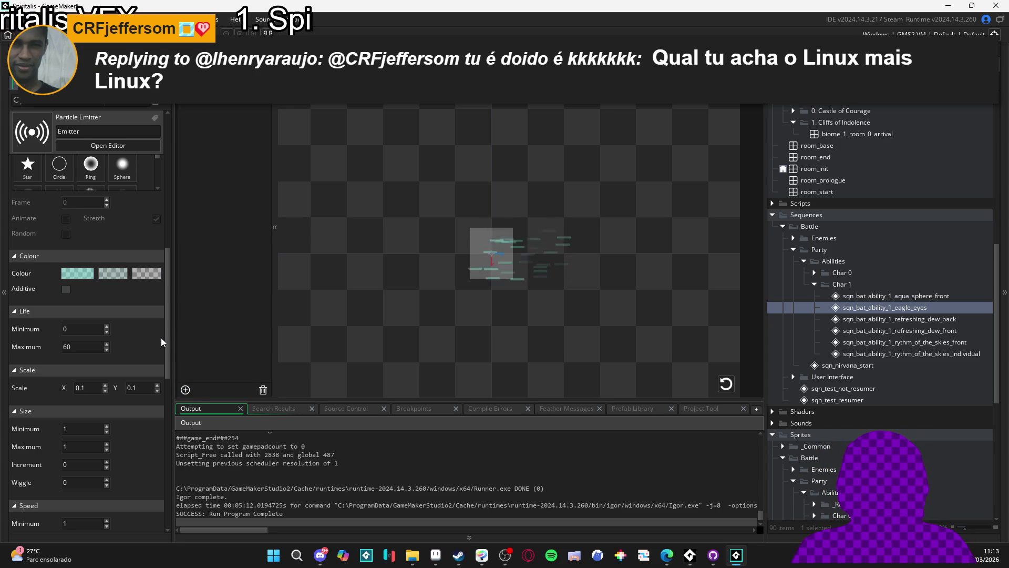
Step: Set the size increment to -0.1 and recolour the first colour stop to FFEFE8
drag(168, 363, 166, 389)
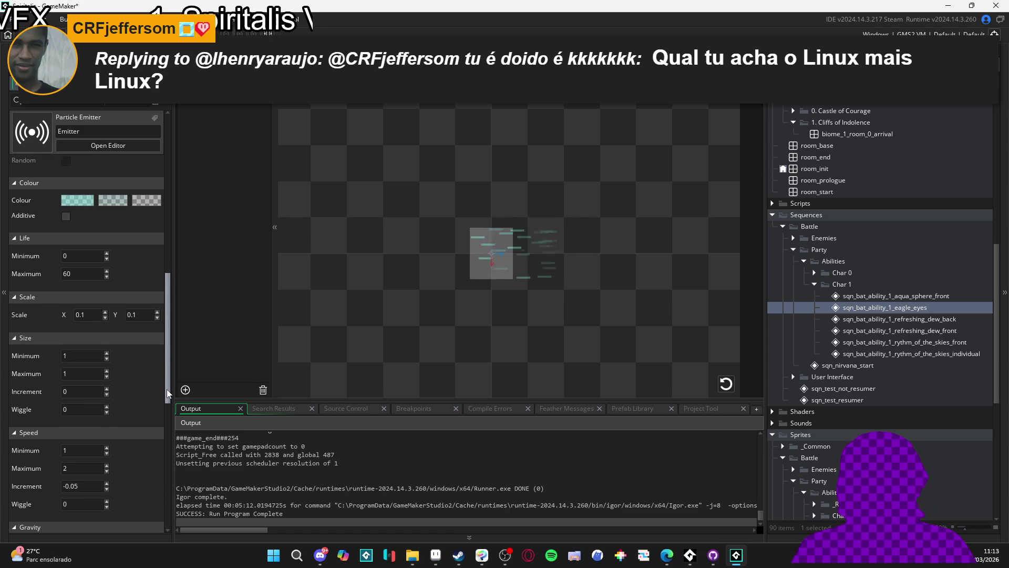
click(106, 396)
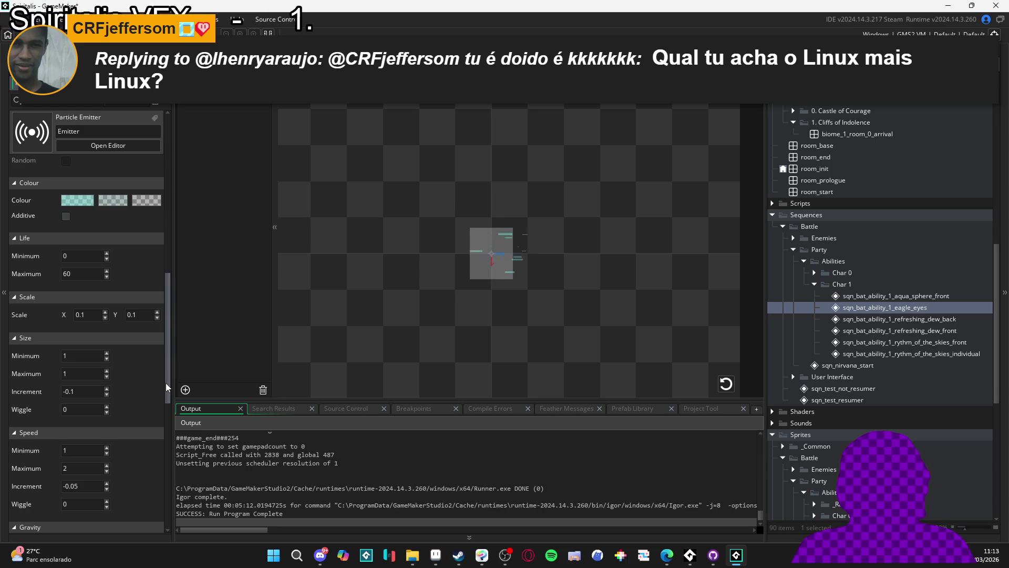
click(77, 200)
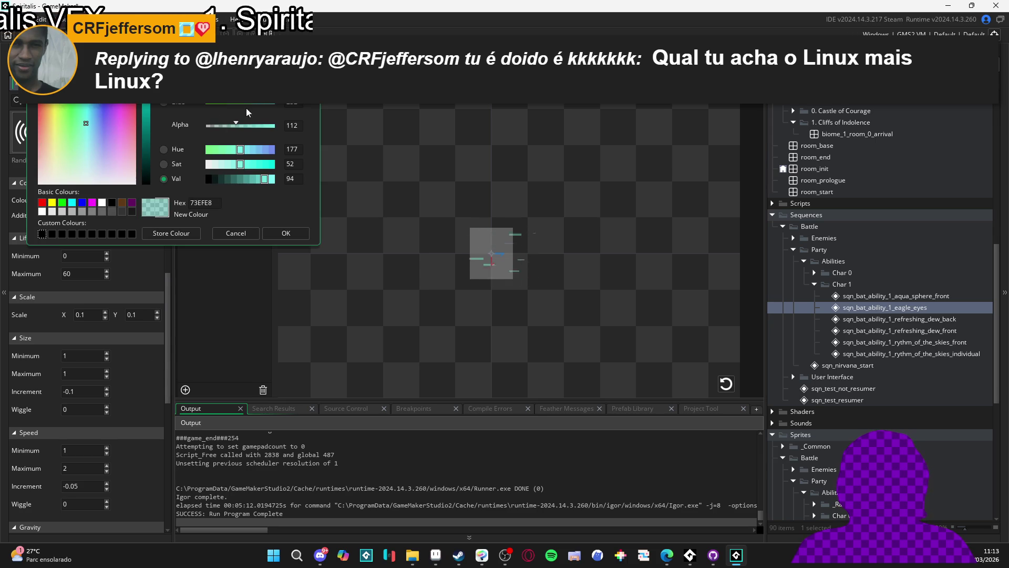
text(FFEFE8)
click(275, 234)
Step: Recolour the second and third colour stops to the same pale FFEFE8
click(106, 205)
text(FFEFE8)
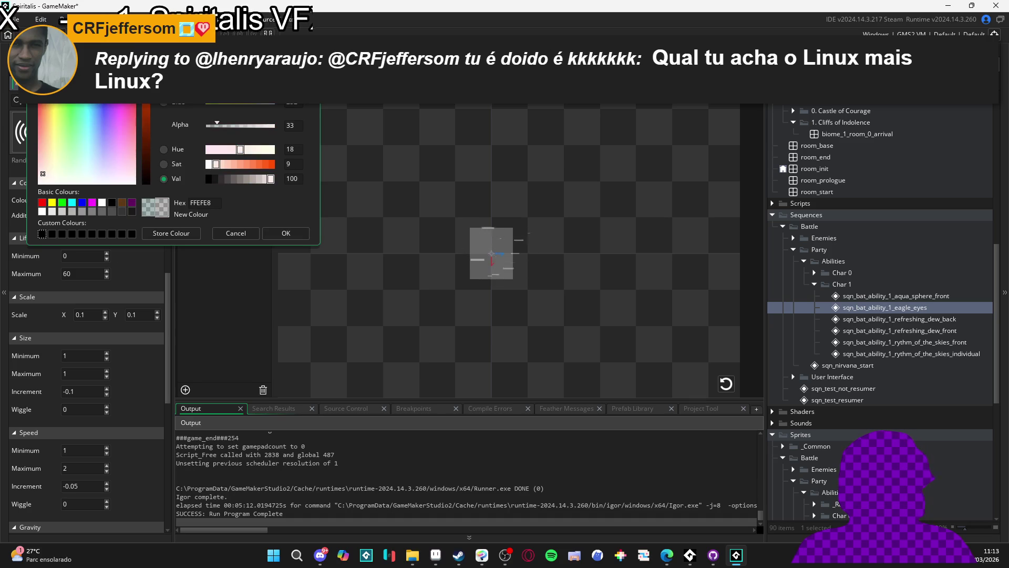
click(288, 232)
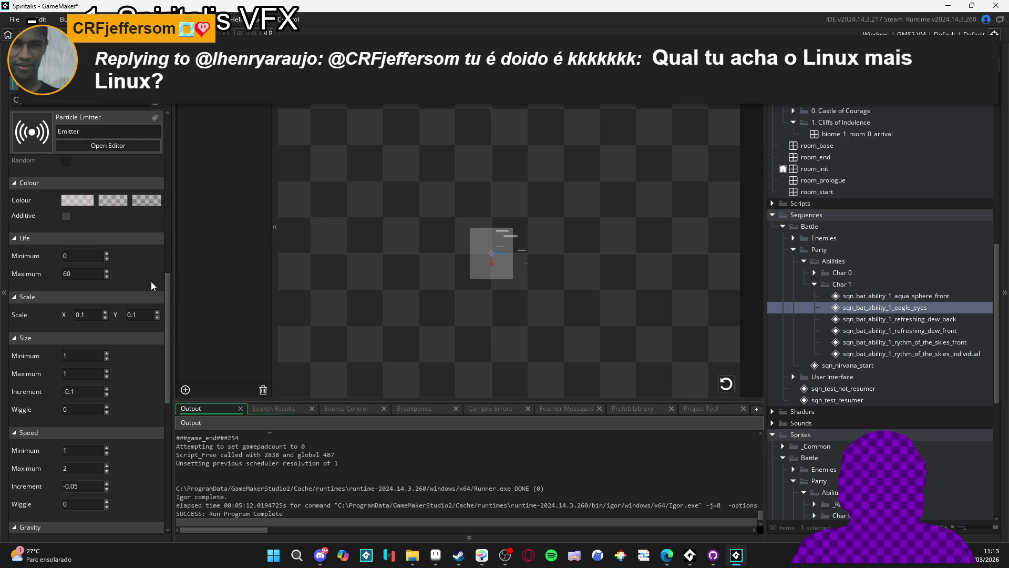
click(150, 205)
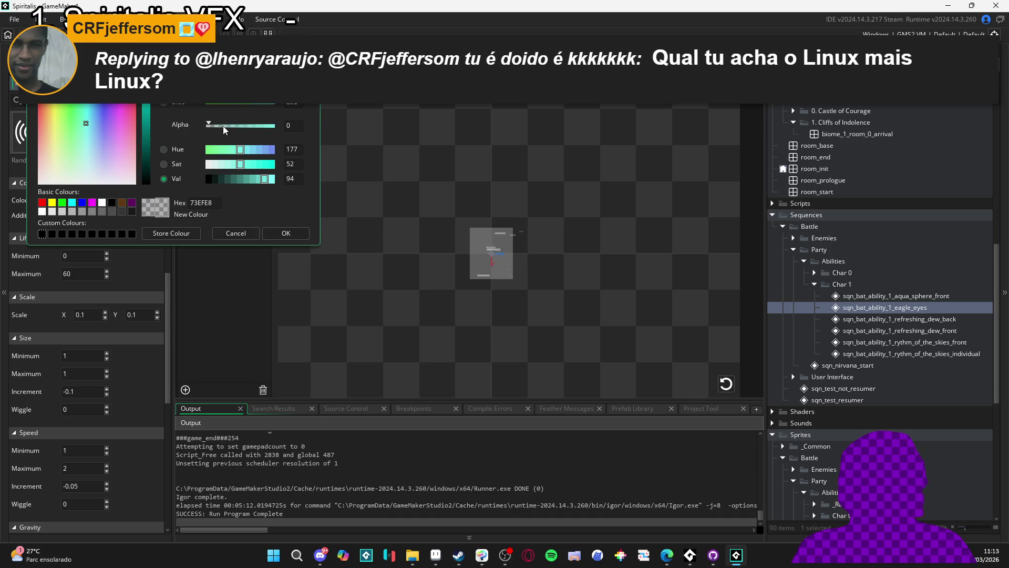
click(42, 174)
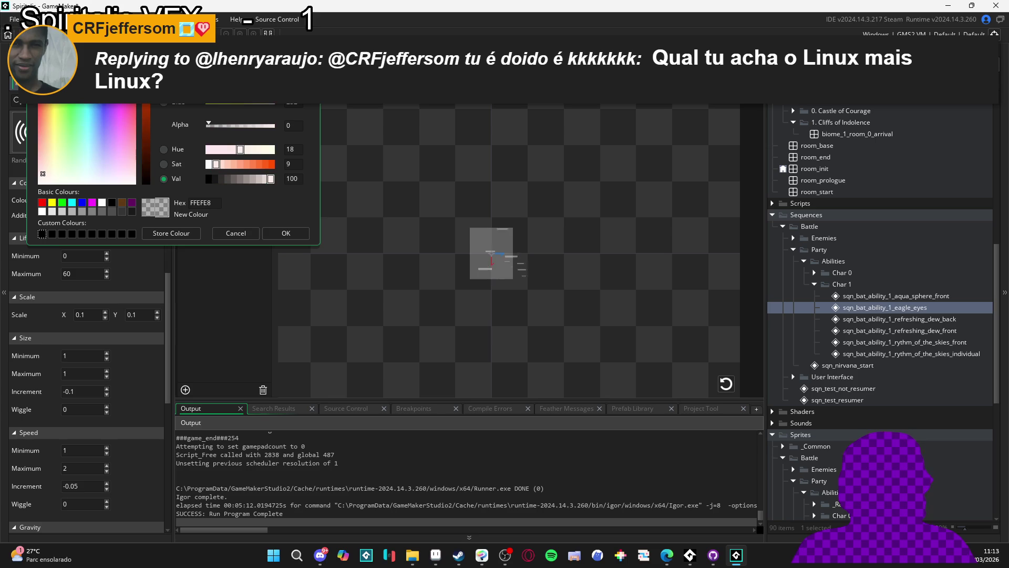
click(284, 236)
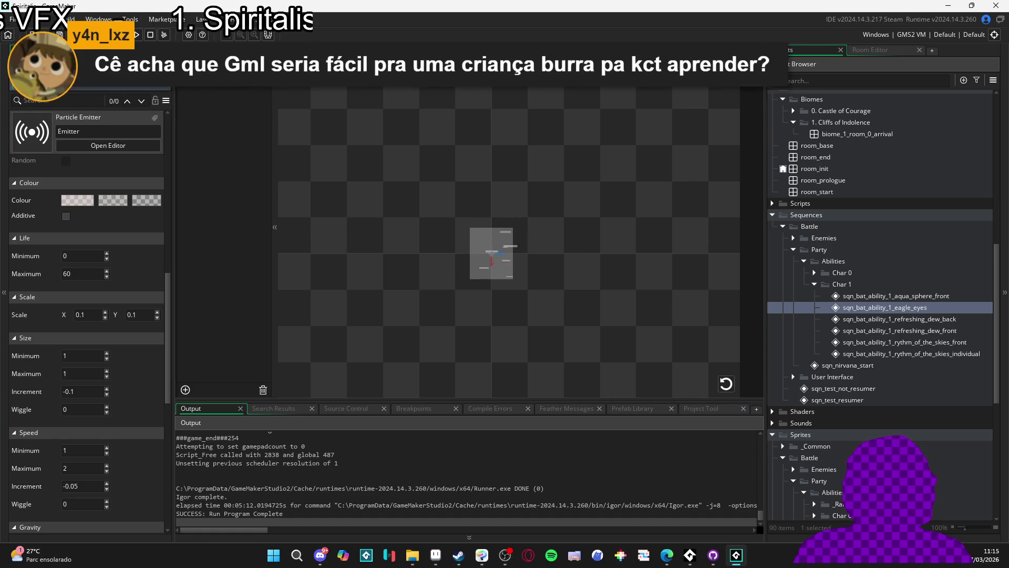
Step: Drag part_speed_buff into the battle sequence and stretch its clip from frame 0 to 120
click(547, 50)
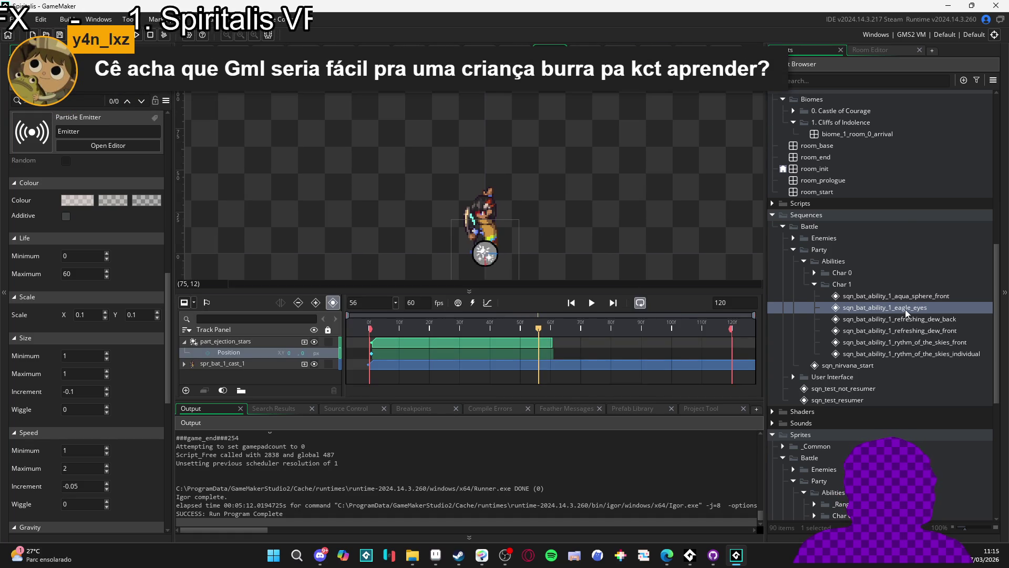
scroll(900, 211, up, 8)
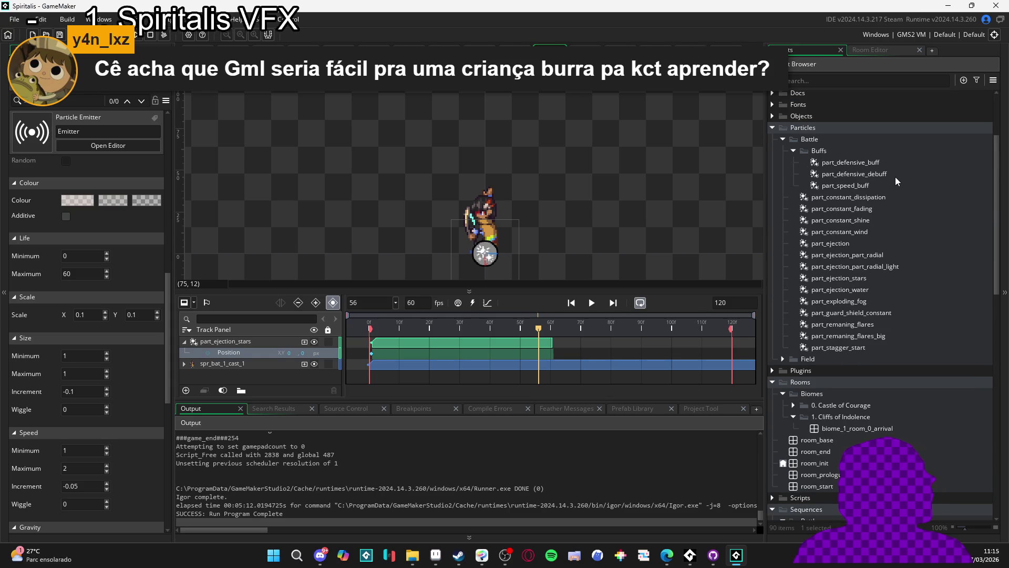
mouse_move(883, 188)
mouse_down()
mouse_move(499, 231)
mouse_move(508, 230)
mouse_up()
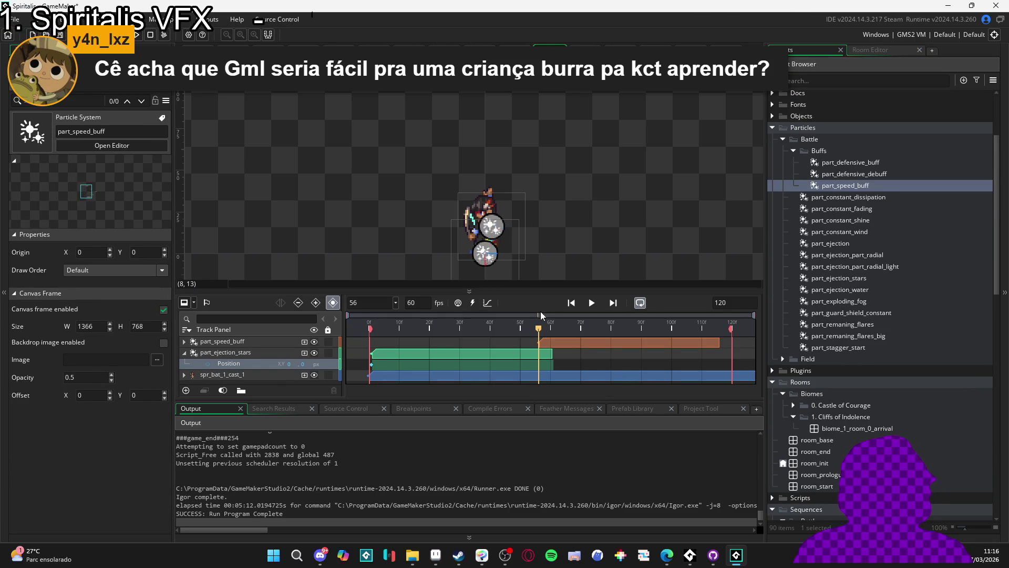
drag(562, 343, 392, 344)
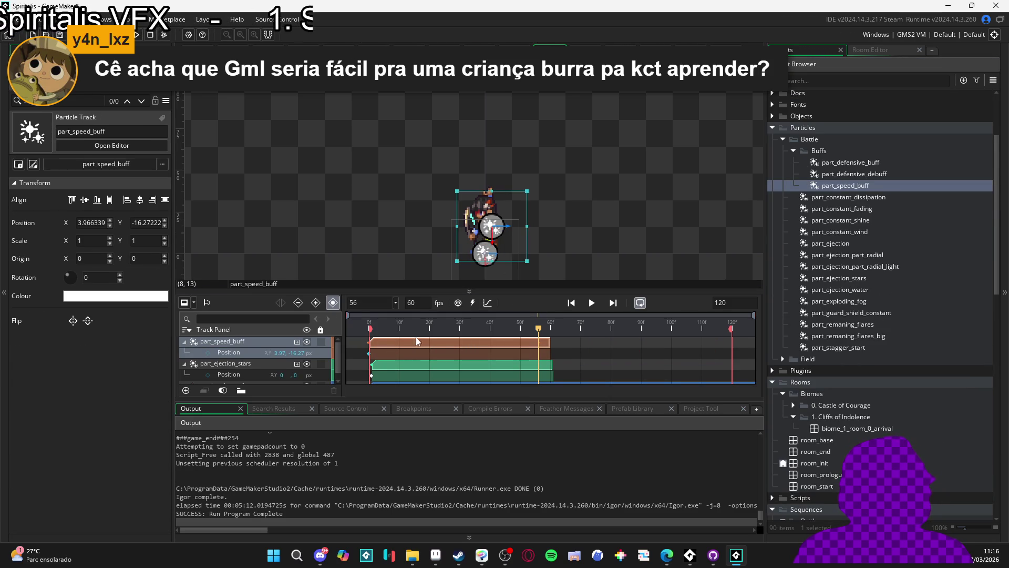
mouse_move(549, 342)
mouse_down()
mouse_move(740, 345)
mouse_move(732, 348)
mouse_up()
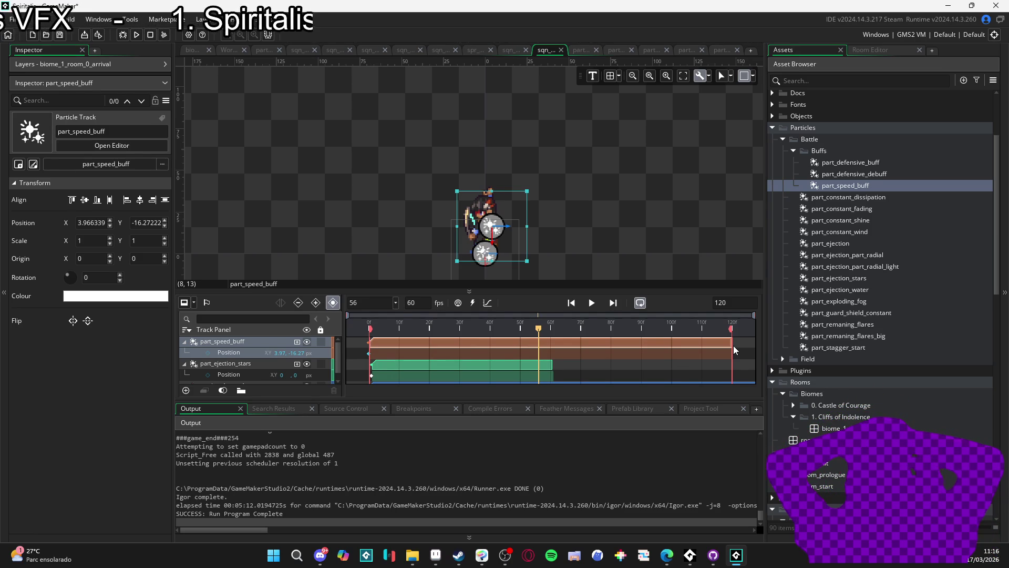
Step: Play the sequence, hide the part_ejection_stars track, and pause the preview at frame 46
click(591, 302)
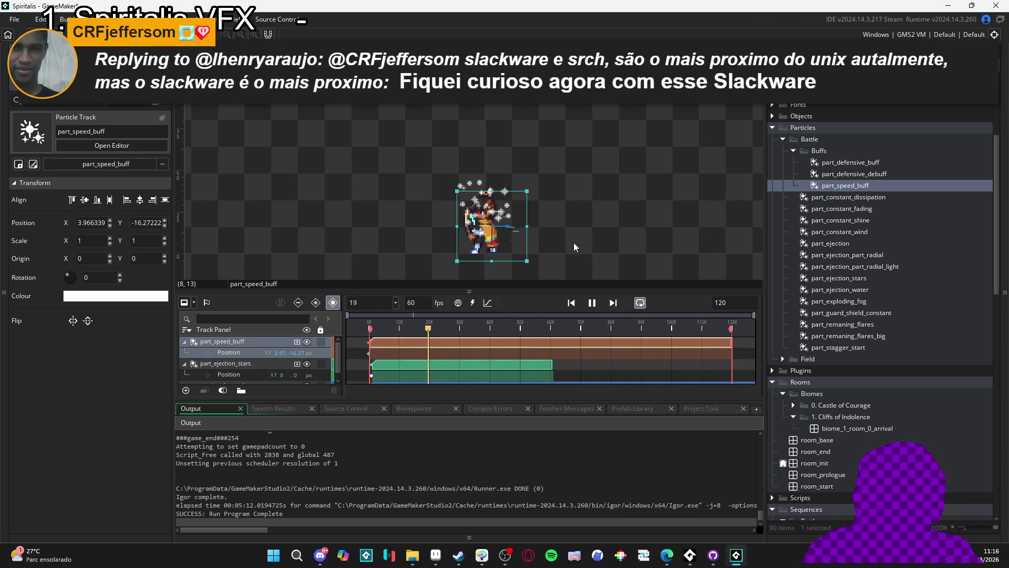
scroll(576, 248, up, 1)
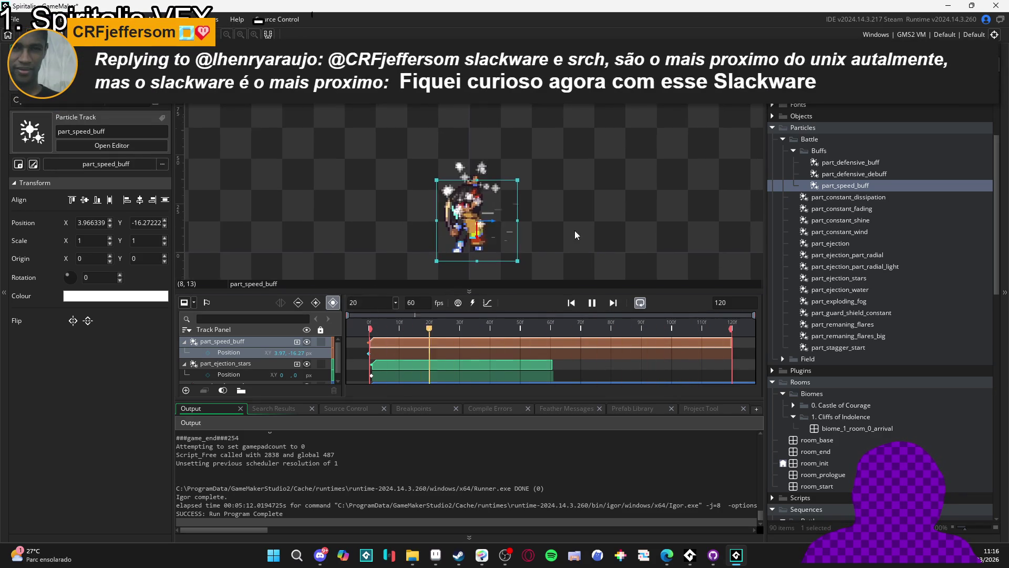
drag(575, 234, 567, 231)
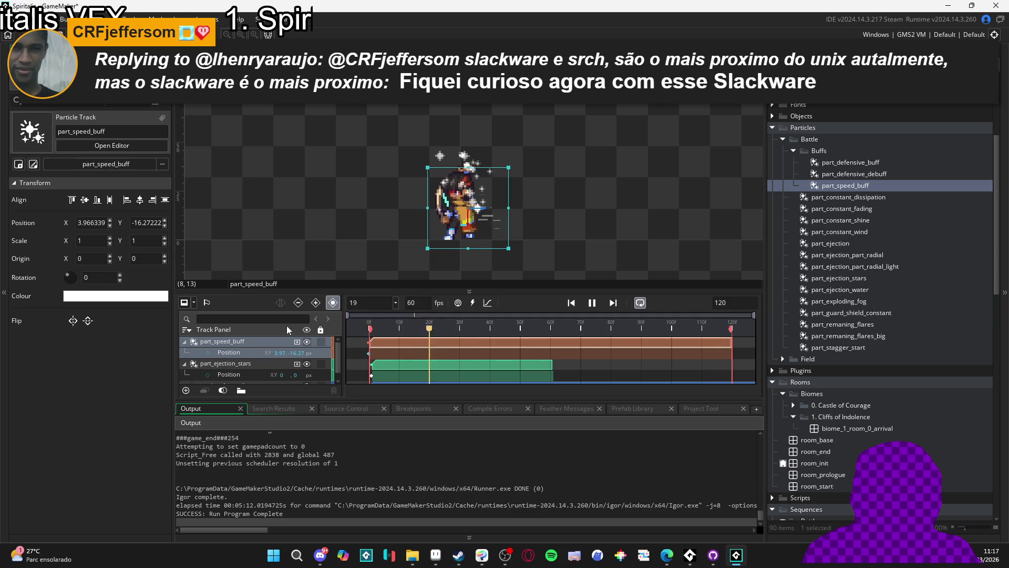
scroll(321, 277, down, 1)
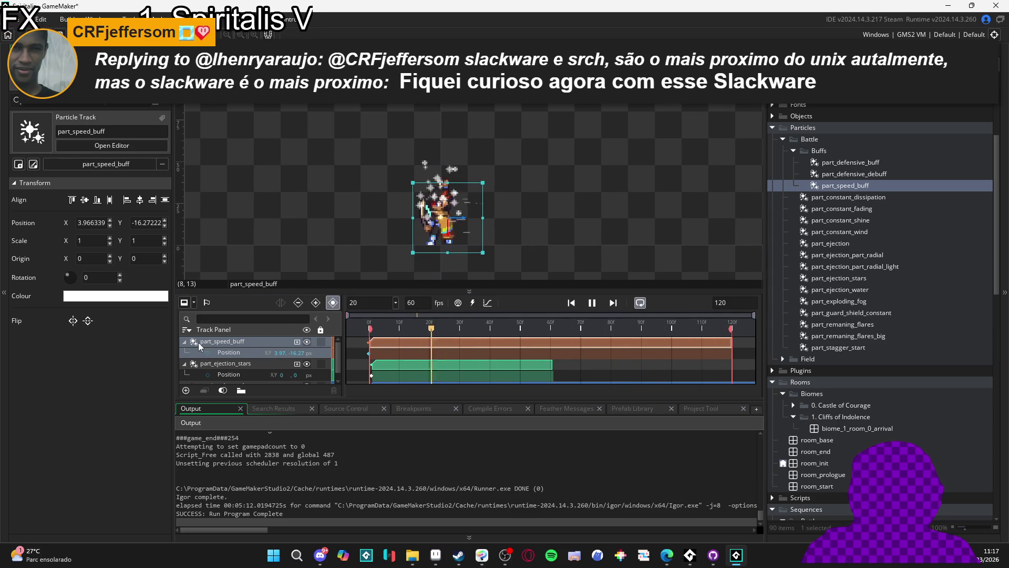
click(307, 363)
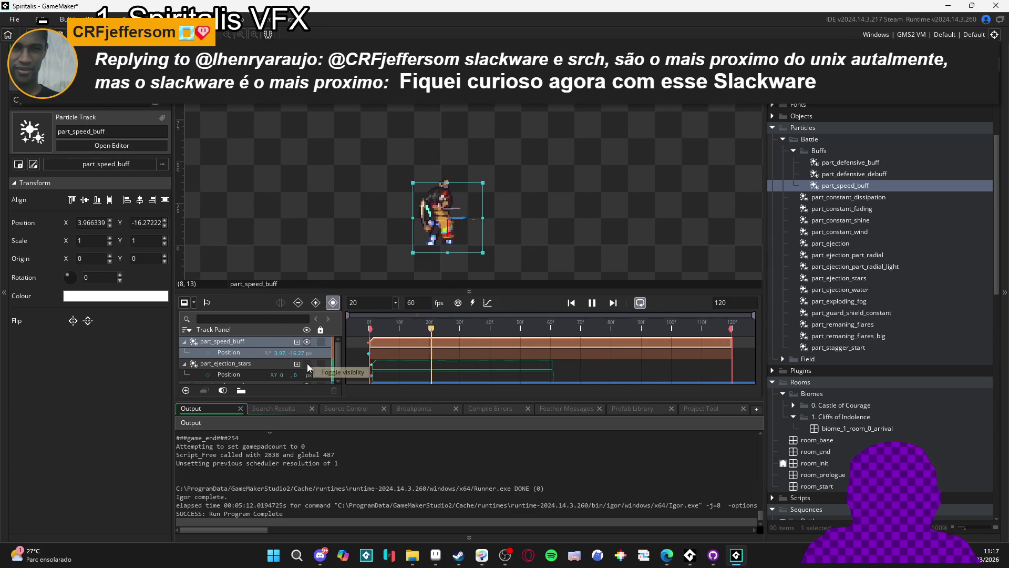
click(538, 245)
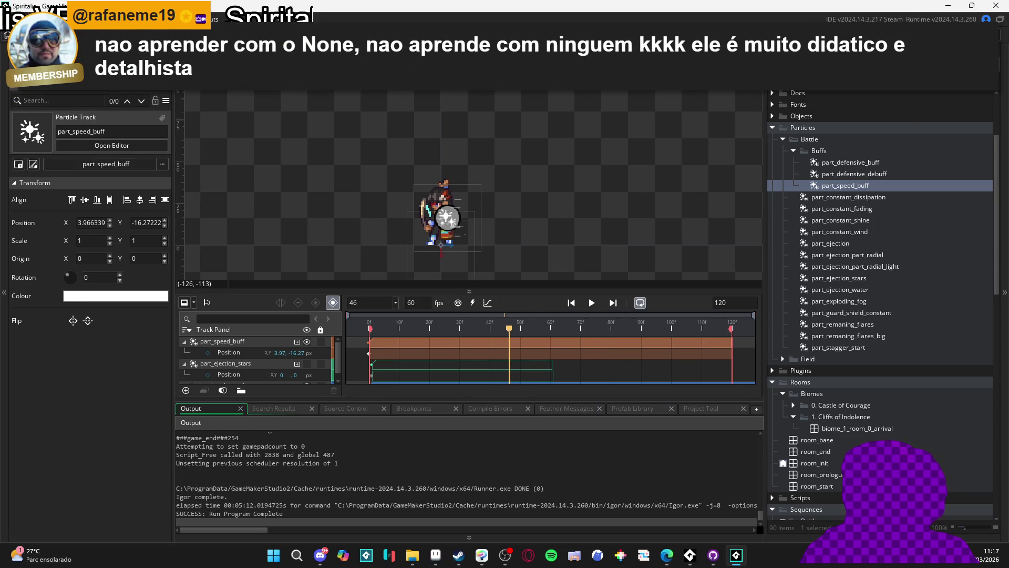
Step: In the arrival room, place the effect above the character, open its sequence, then show spr_part_stars
key(ctrl+Tab)
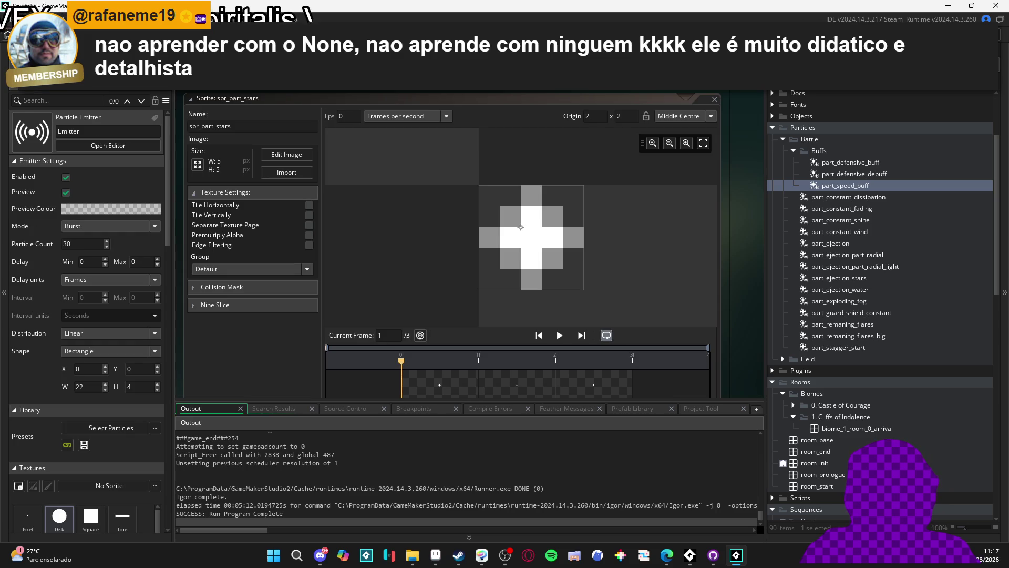
key(ctrl+Tab)
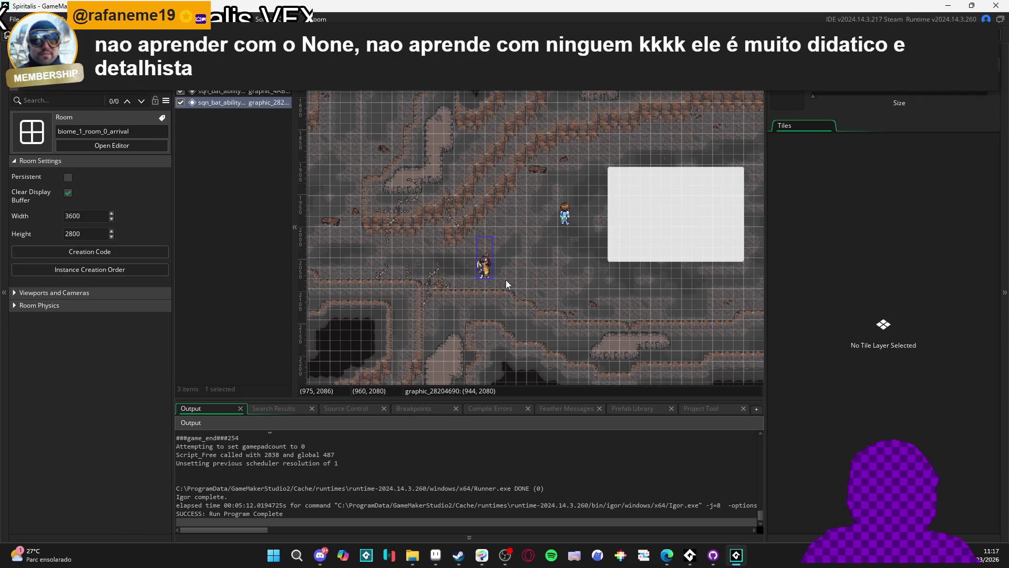
scroll(507, 269, up, 2)
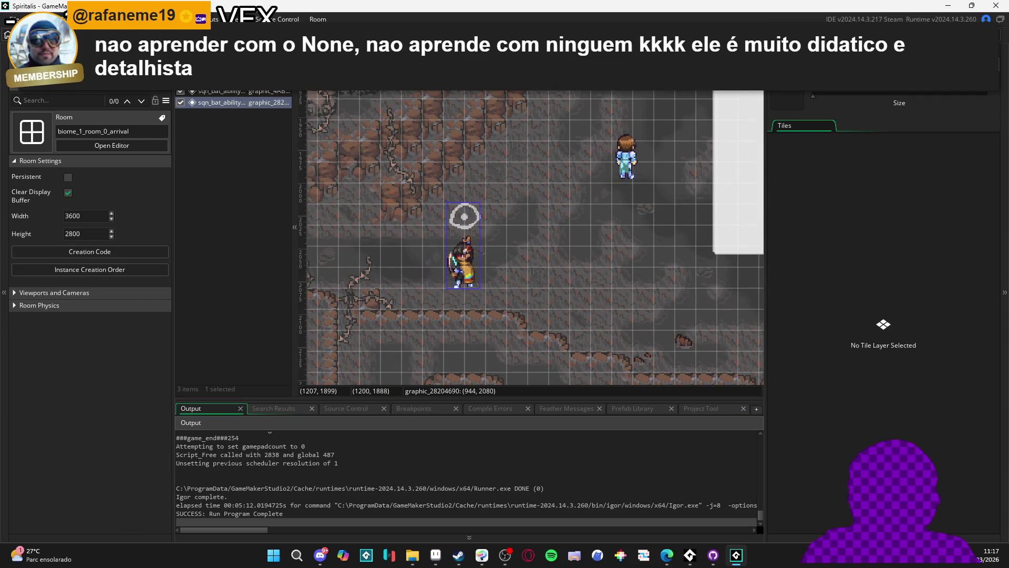
click(818, 103)
drag(862, 185, 464, 216)
double_click(464, 216)
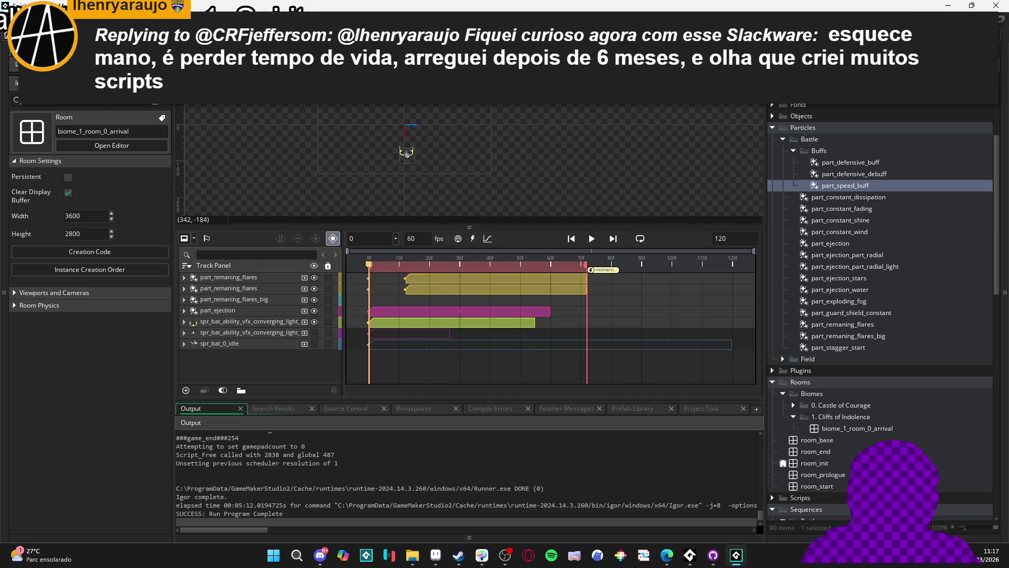
click(477, 55)
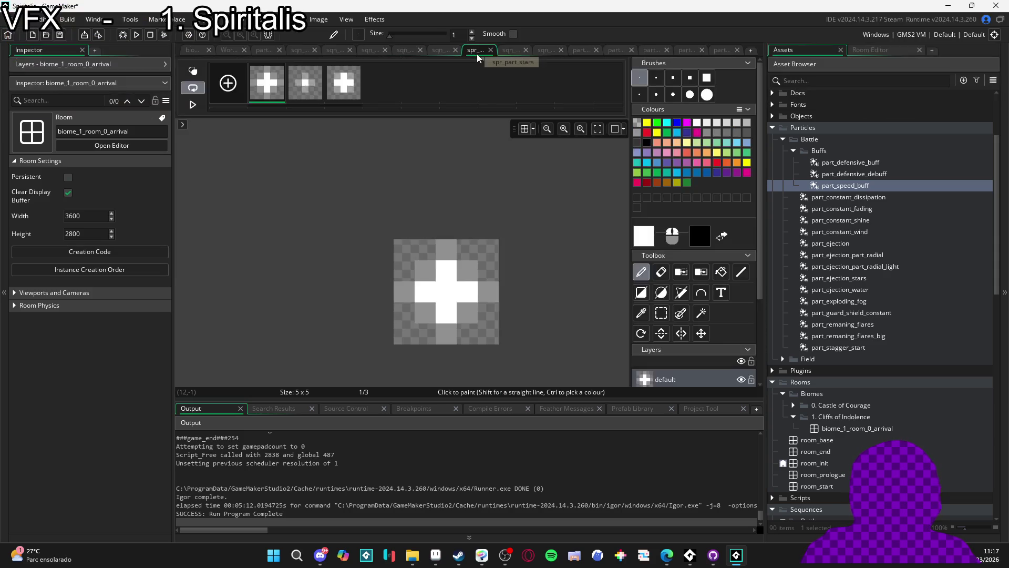
Step: Go back to the battle sequence editor and play its preview
click(546, 50)
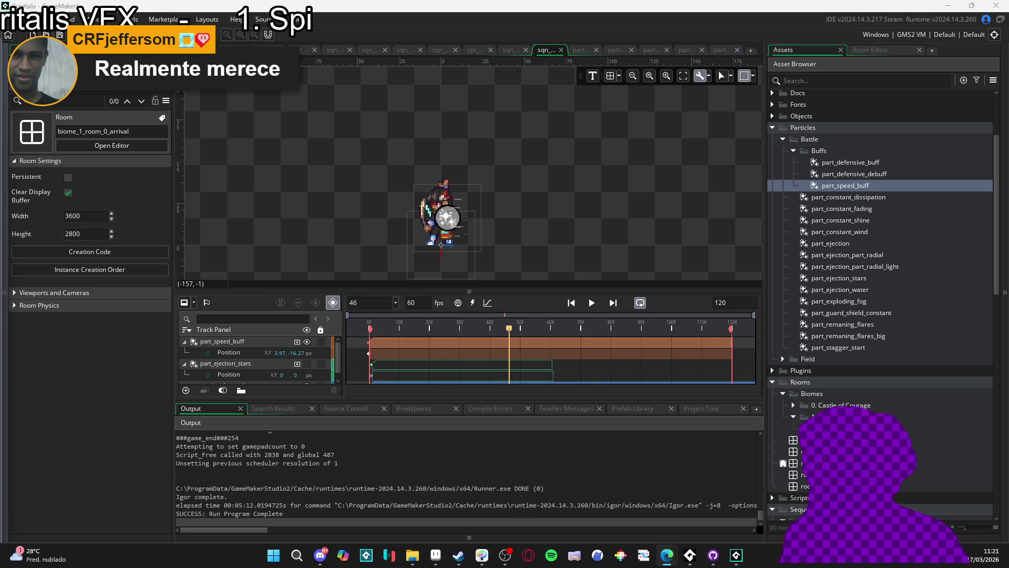
click(591, 303)
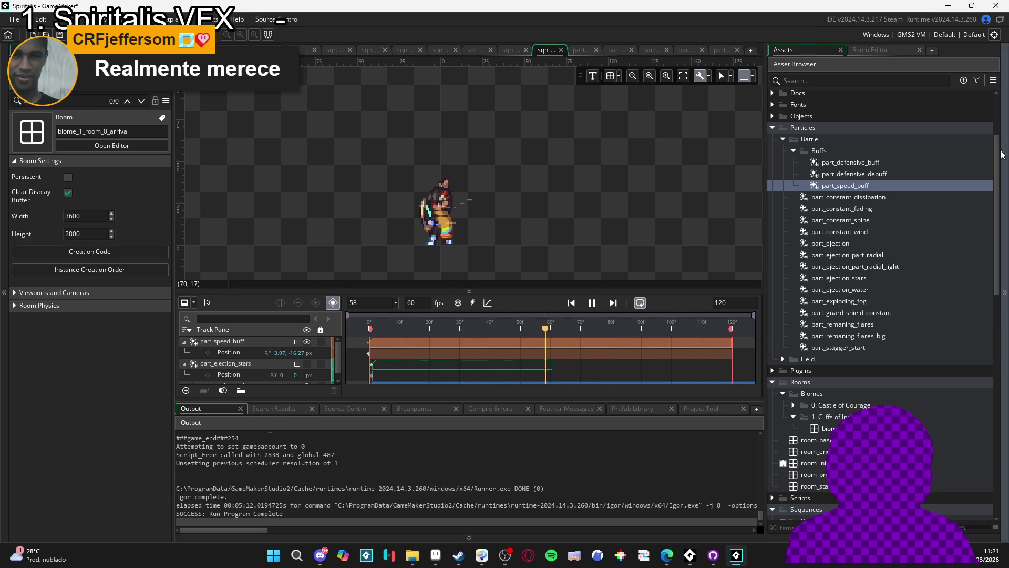
Step: View biome_1_room_0_arrival, deselect the character, bring back Assets, then close that room editor
click(273, 50)
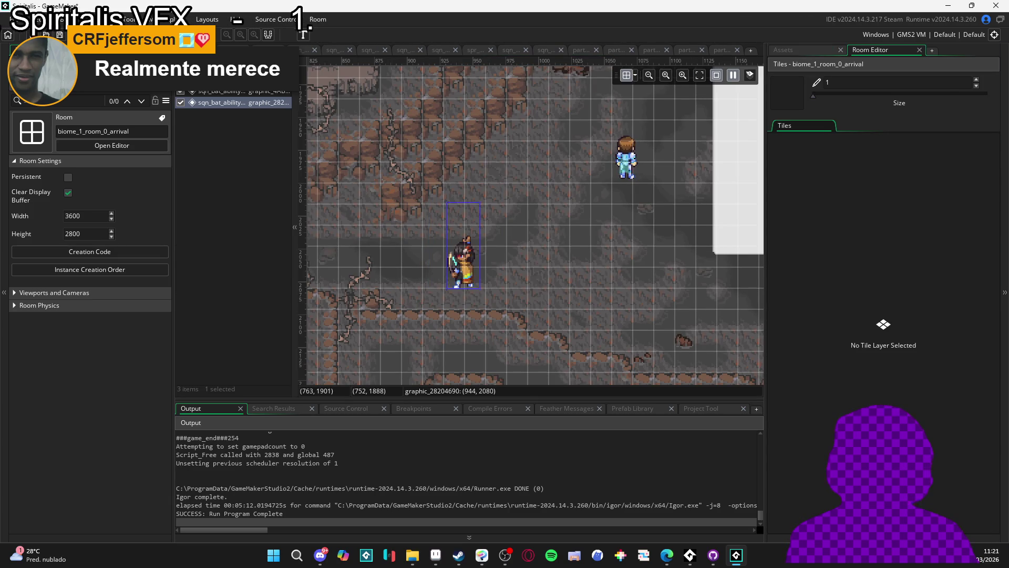
click(550, 254)
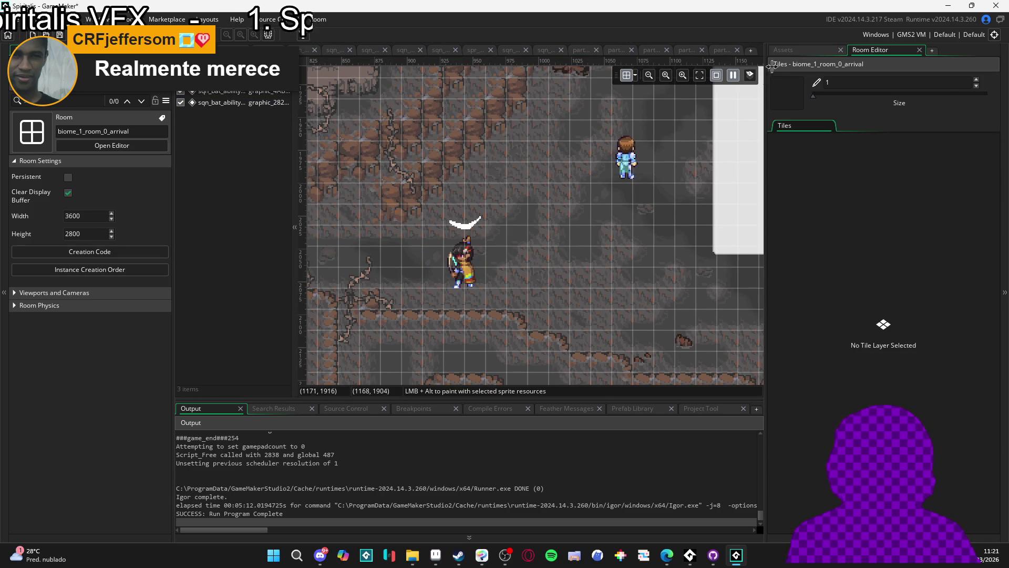
click(804, 49)
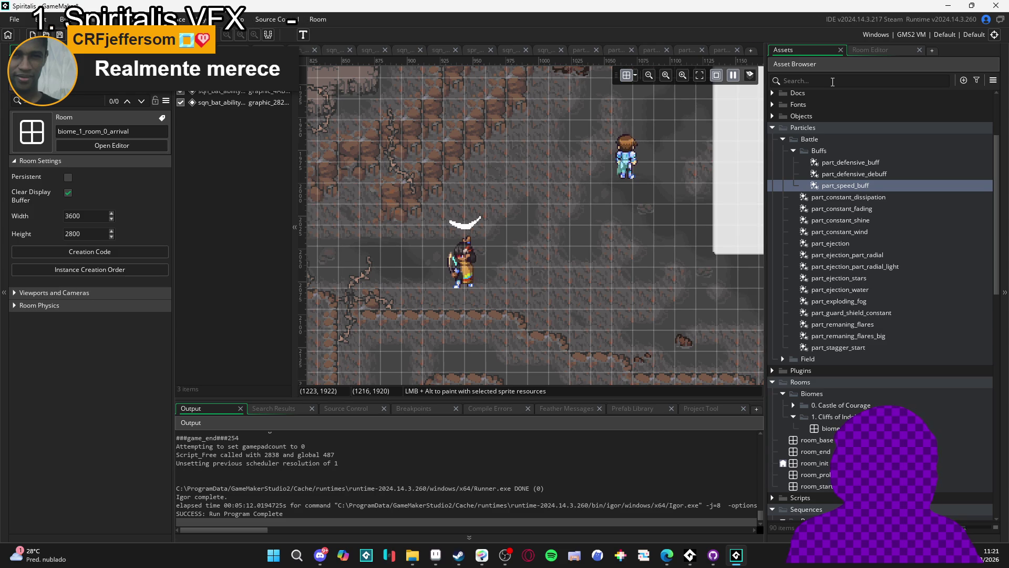
click(314, 51)
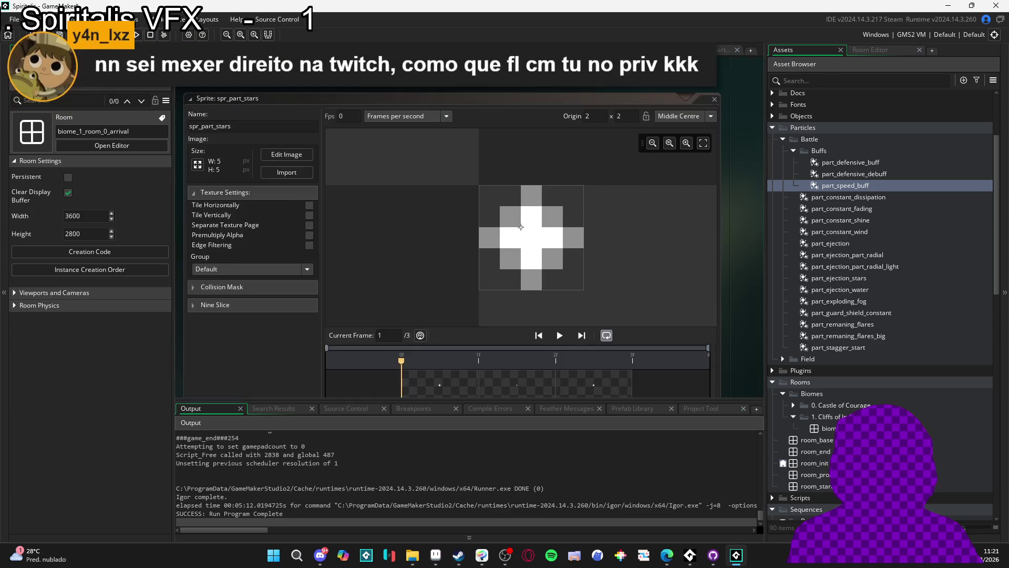
Step: Cycle through the open editors back to the speed buff sequence, then search assets for 'battle'
click(339, 51)
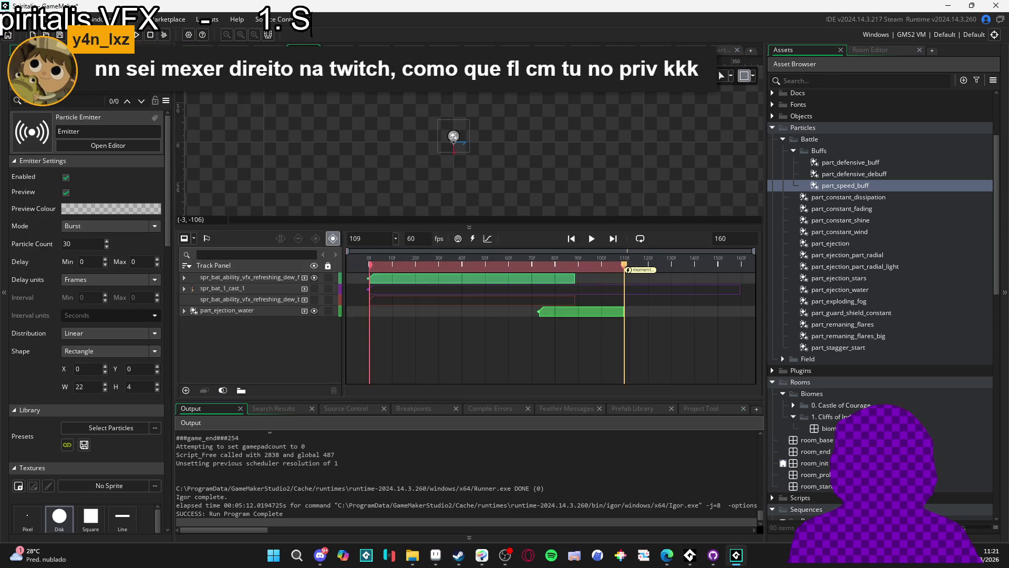
click(374, 51)
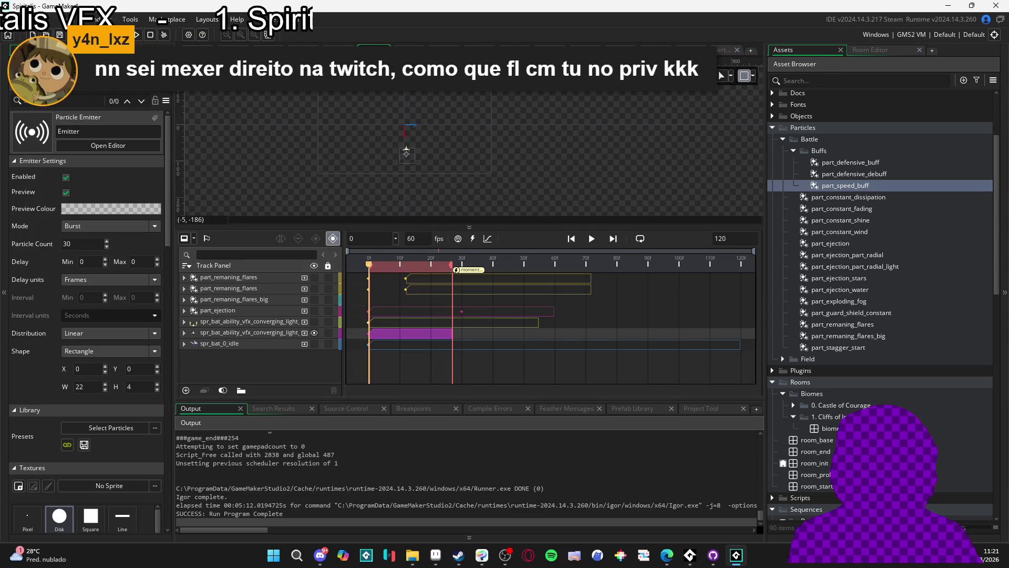
click(444, 51)
click(479, 51)
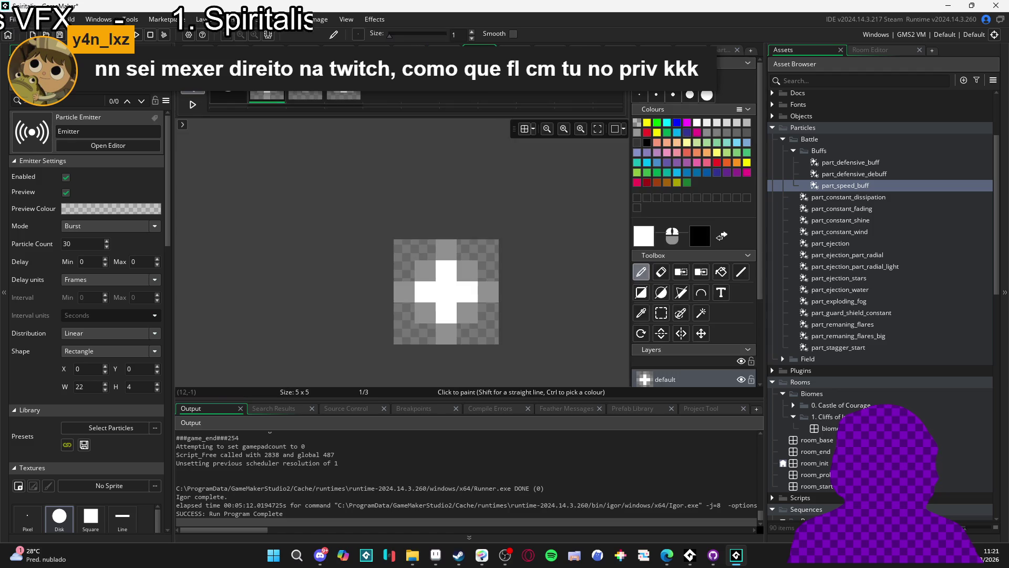
click(515, 51)
click(550, 51)
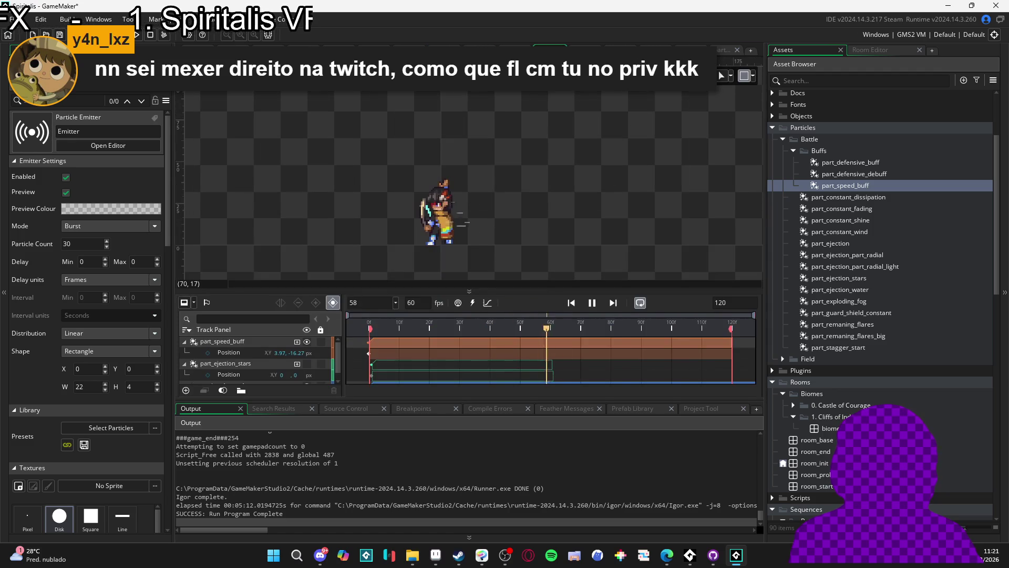
click(844, 84)
text(ba)
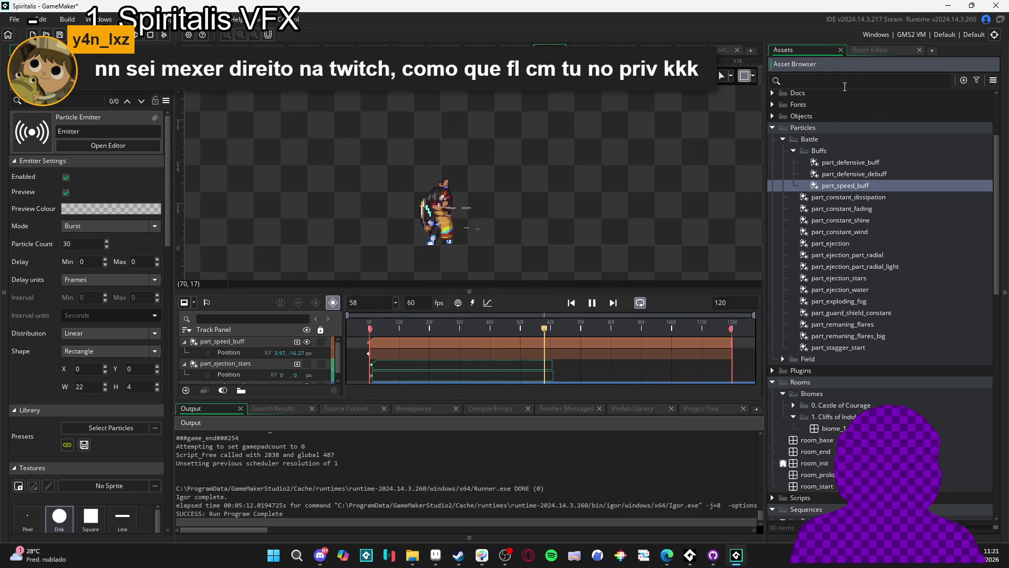
text(ttle)
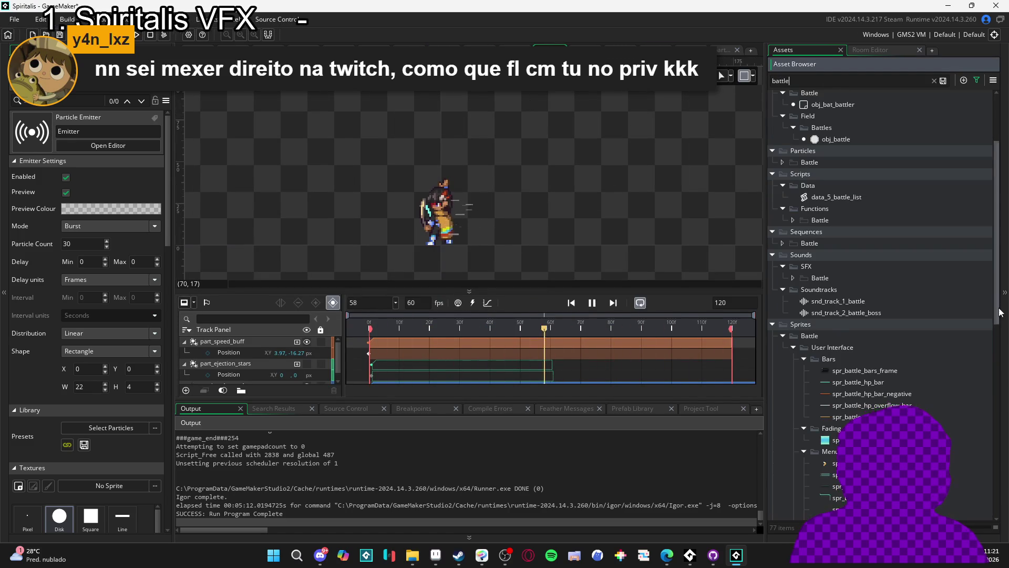
scroll(940, 398, down, 10)
scroll(888, 278, down, 1)
scroll(879, 158, up, 5)
double_click(847, 78)
key(BackSpace)
text(dle)
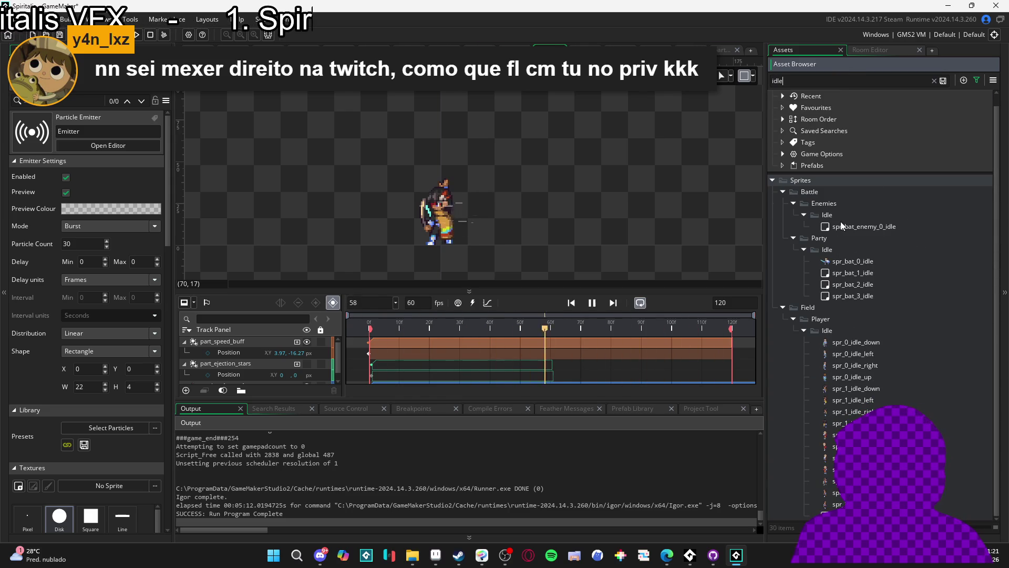
drag(854, 273, 453, 227)
scroll(223, 360, down, 2)
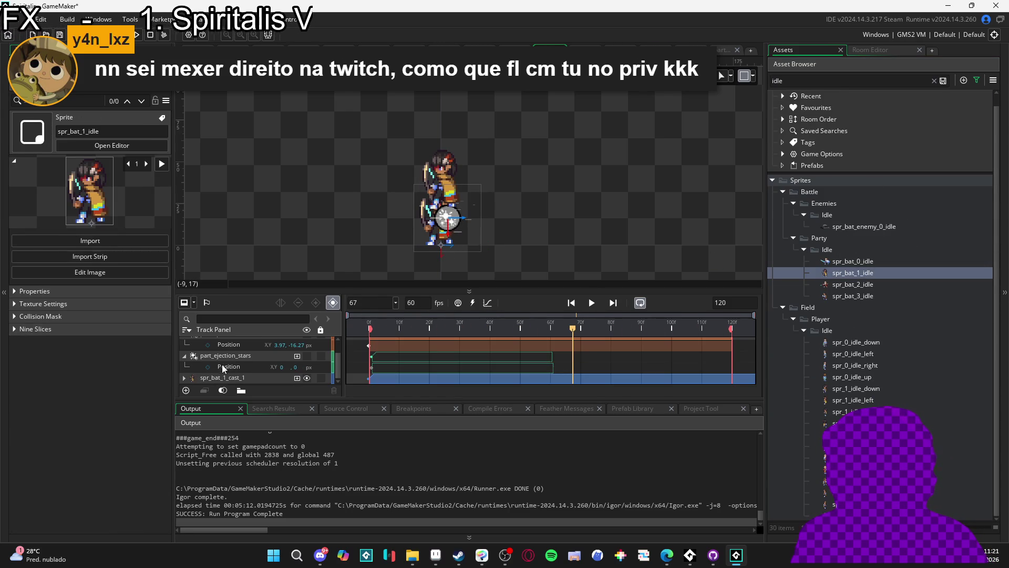
click(184, 379)
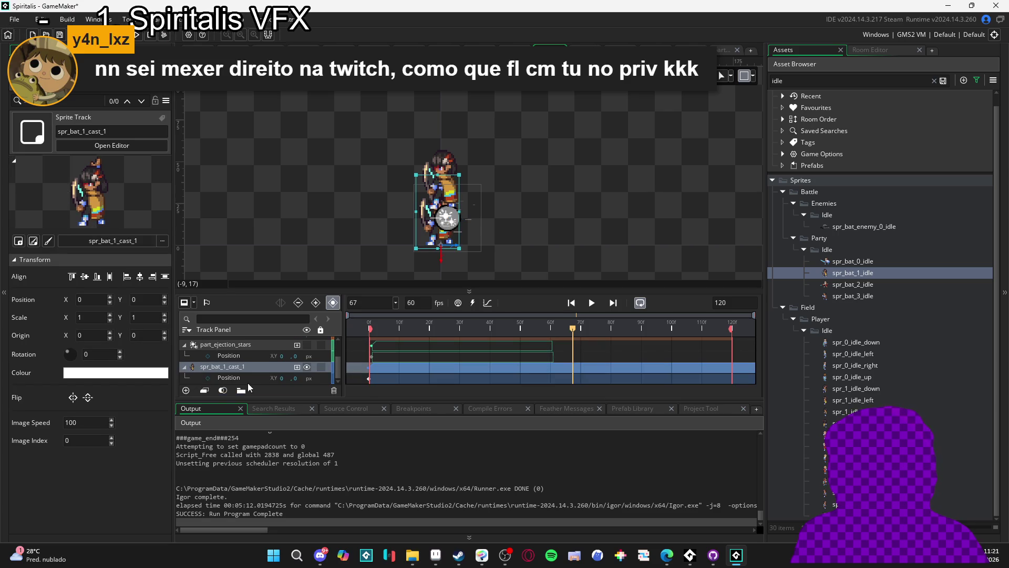
mouse_move(247, 380)
mouse_down()
mouse_move(247, 345)
mouse_move(225, 369)
mouse_up()
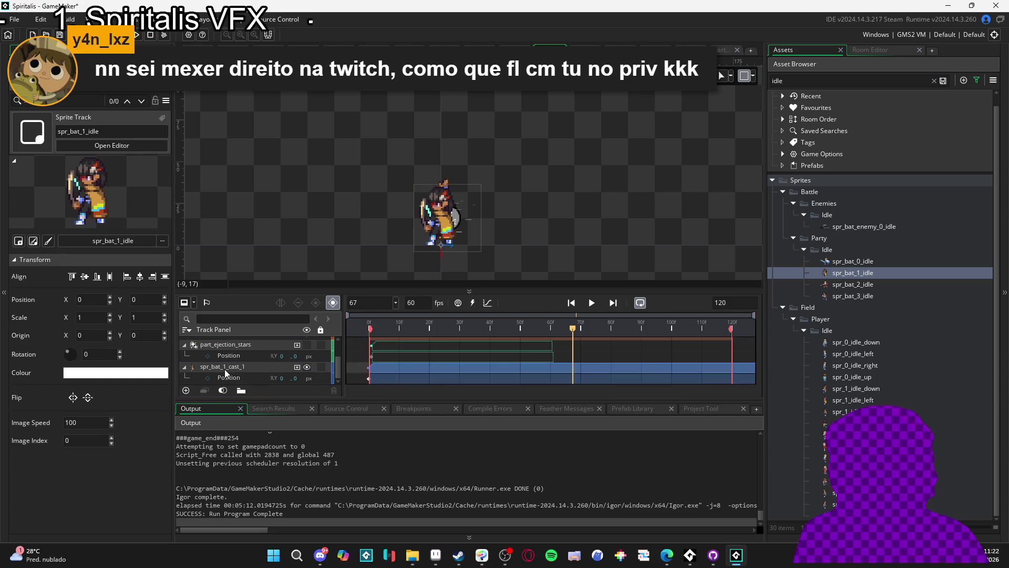
scroll(225, 370, up, 3)
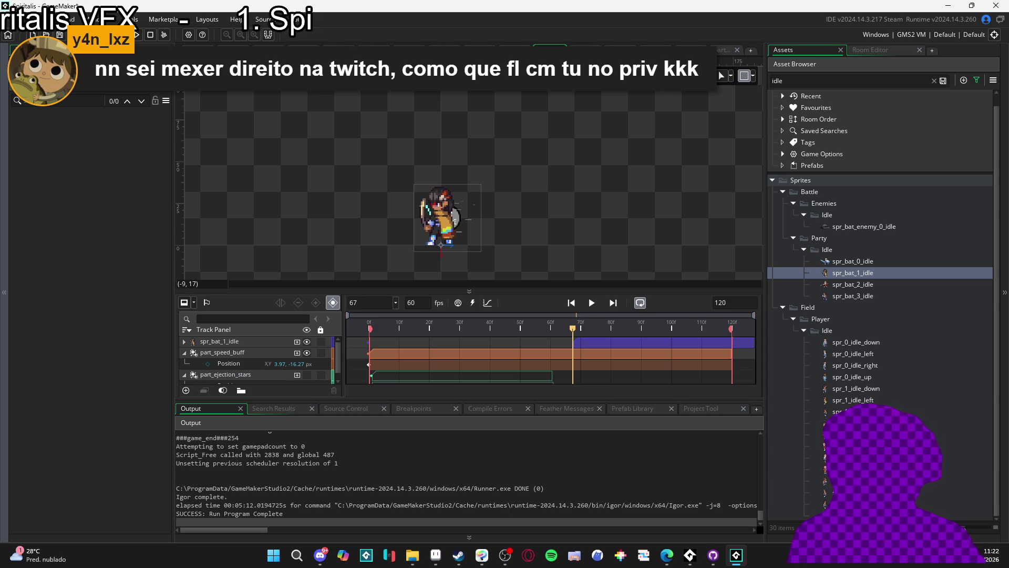
key(alt+Tab)
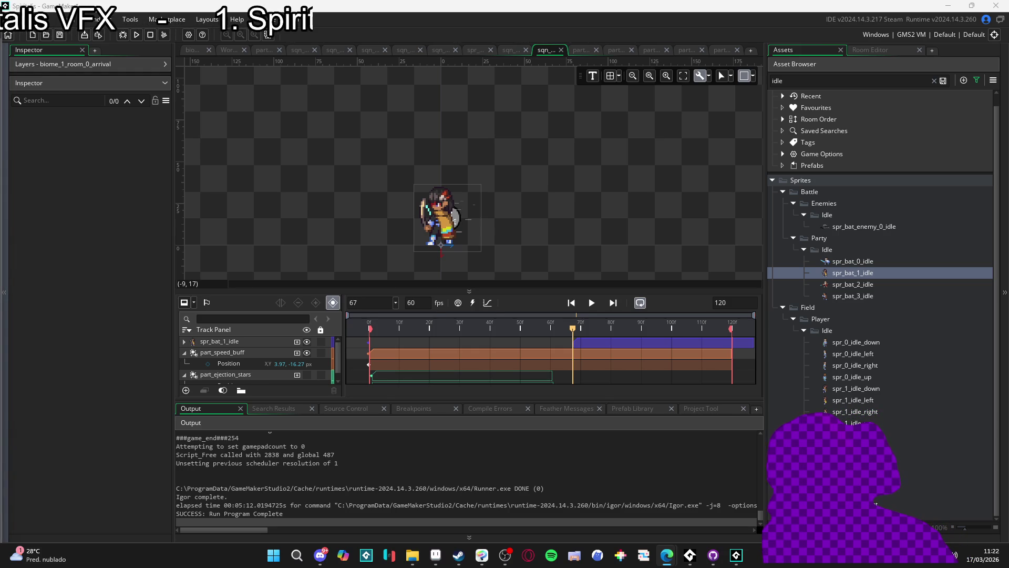
key(alt+Tab)
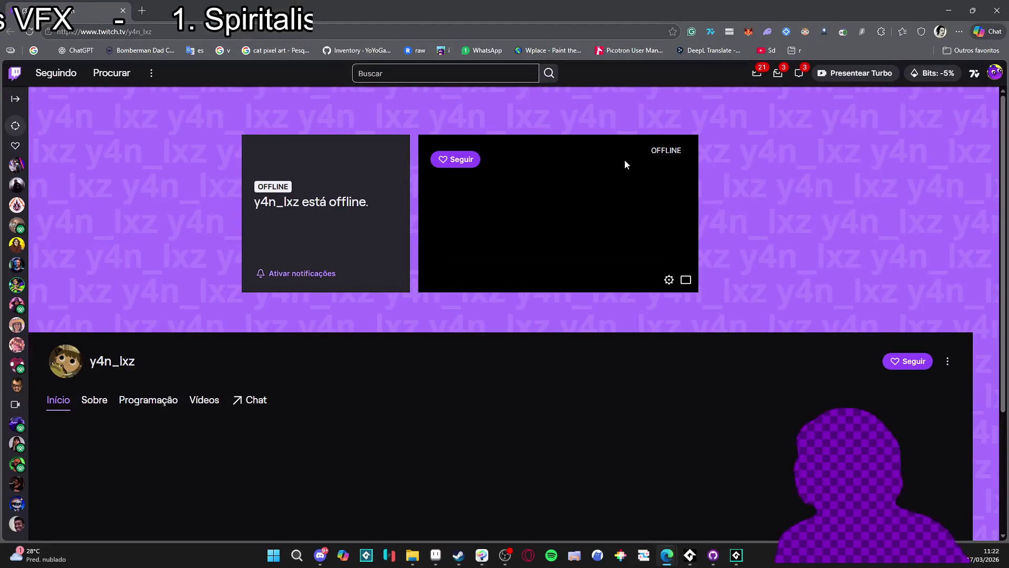
scroll(420, 311, down, 3)
scroll(673, 273, up, 3)
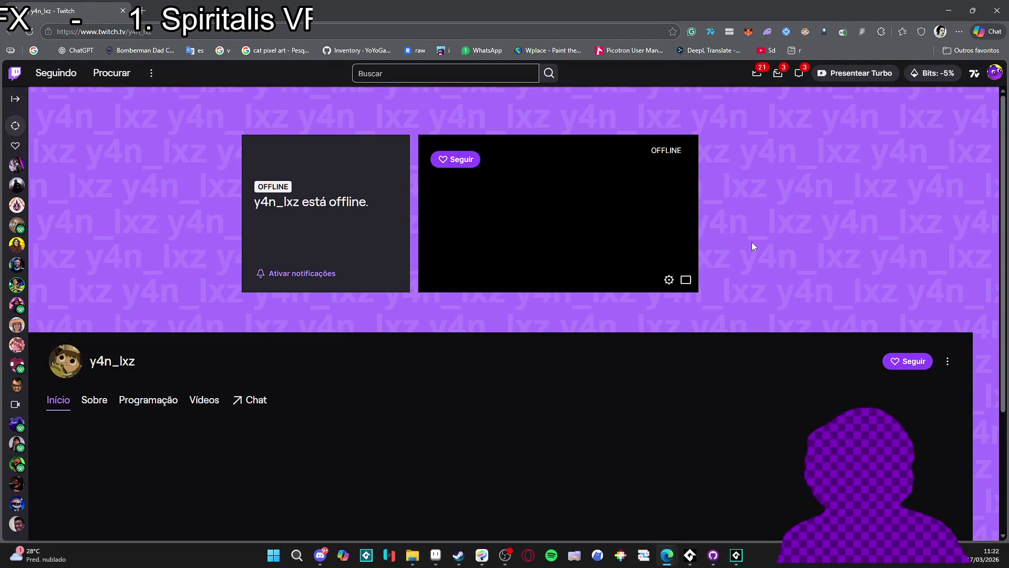
click(947, 360)
click(526, 374)
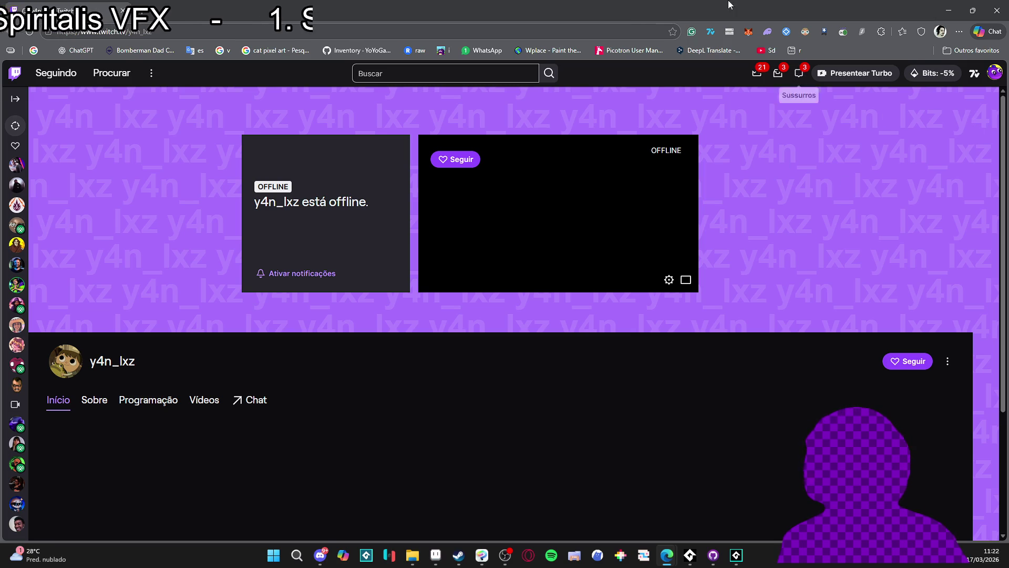
key(alt+Tab)
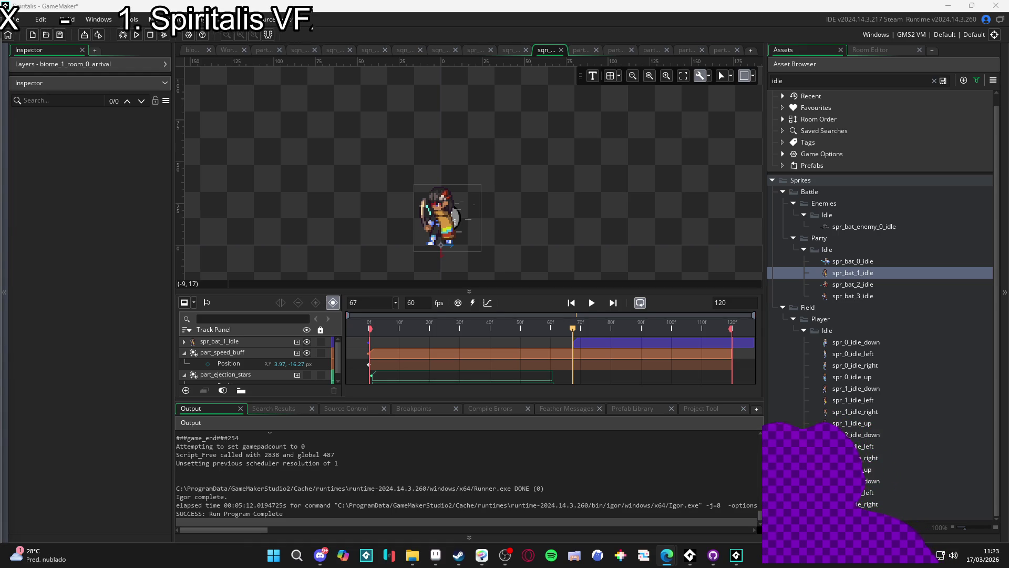
key(alt+Tab)
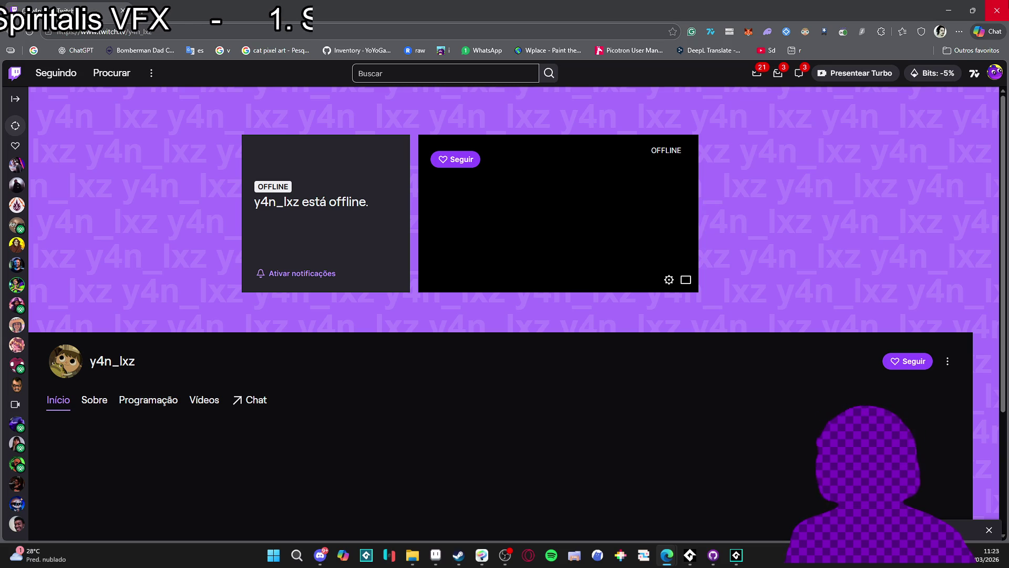
Step: Close the Twitch browser window and replay the GameMaker battle sequence from the start
click(997, 9)
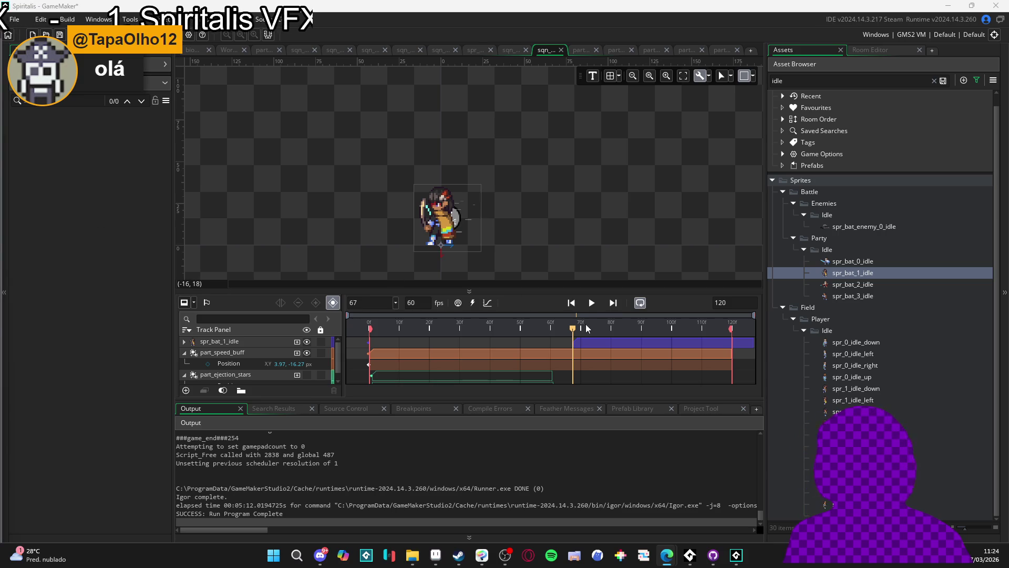
click(593, 302)
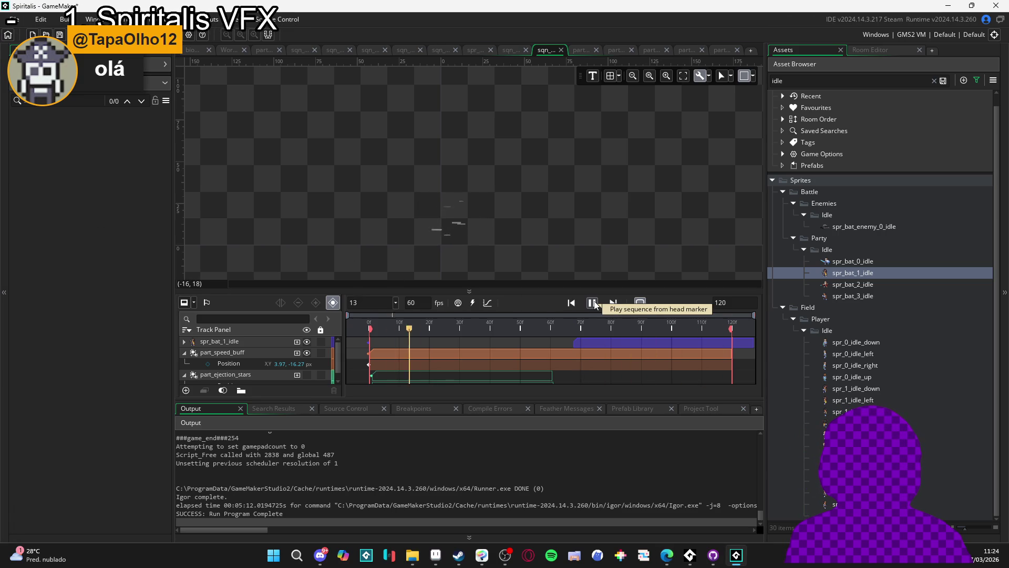
Step: Start the spr_bat_1_idle clip at frame 0, move part_speed_buff above it, and replay the sequence
click(592, 303)
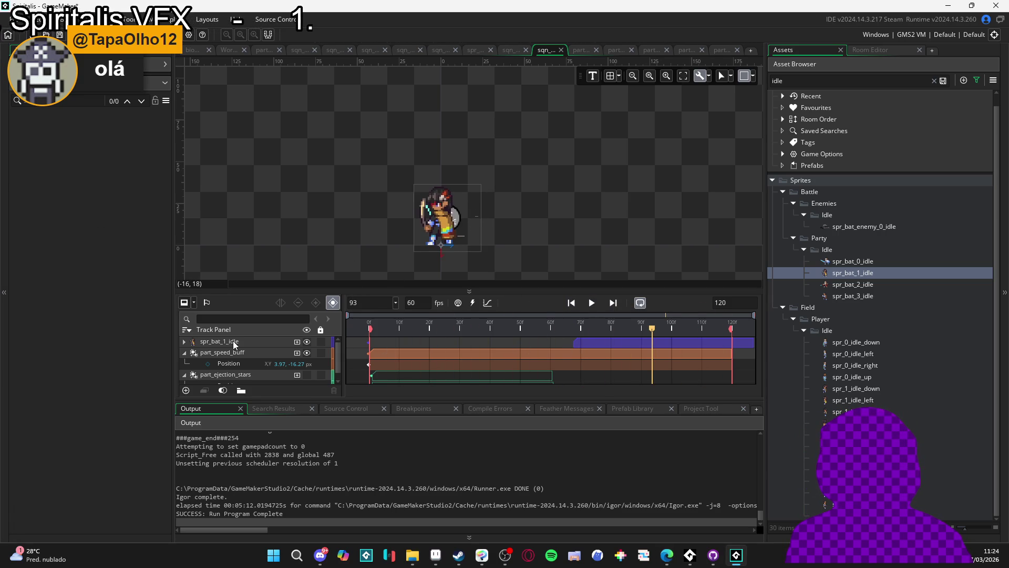
drag(575, 342, 370, 341)
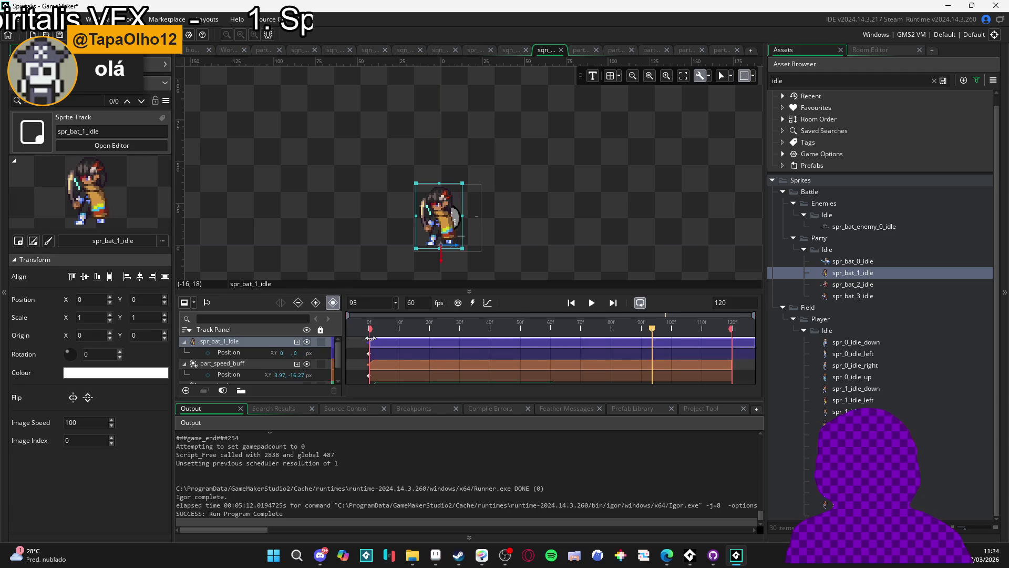
drag(236, 367, 246, 341)
click(571, 303)
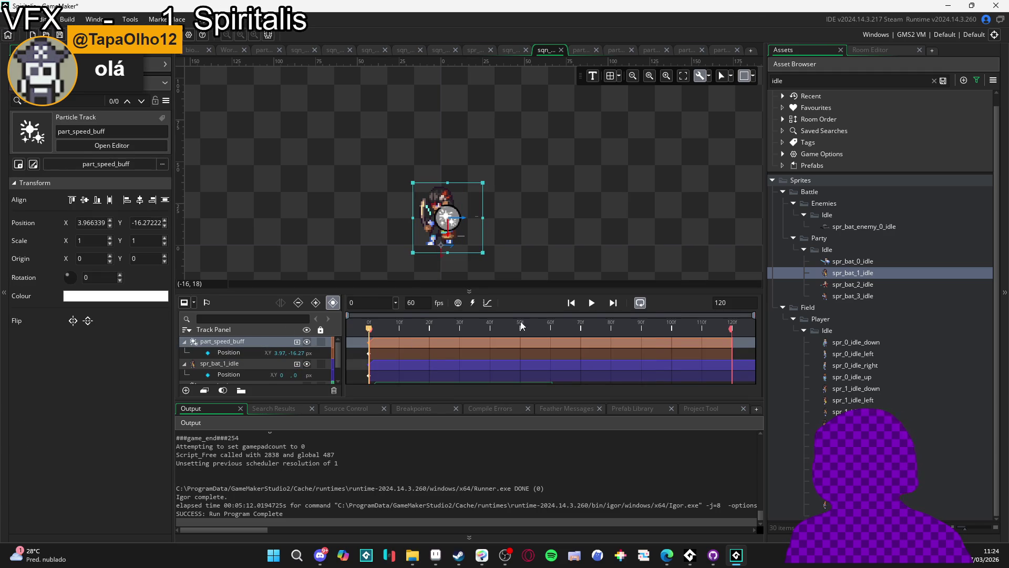
click(592, 303)
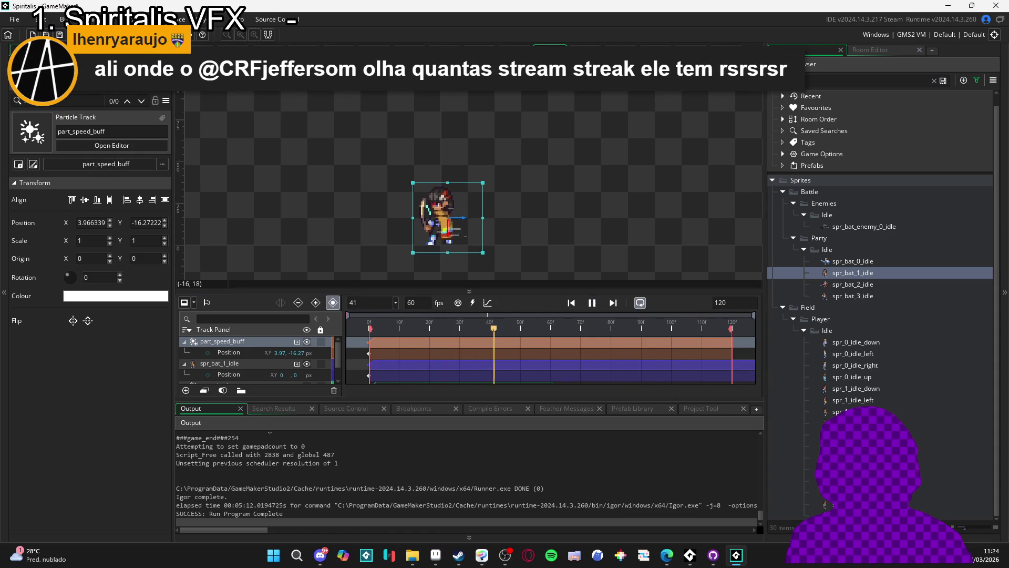
key(ctrl+Tab)
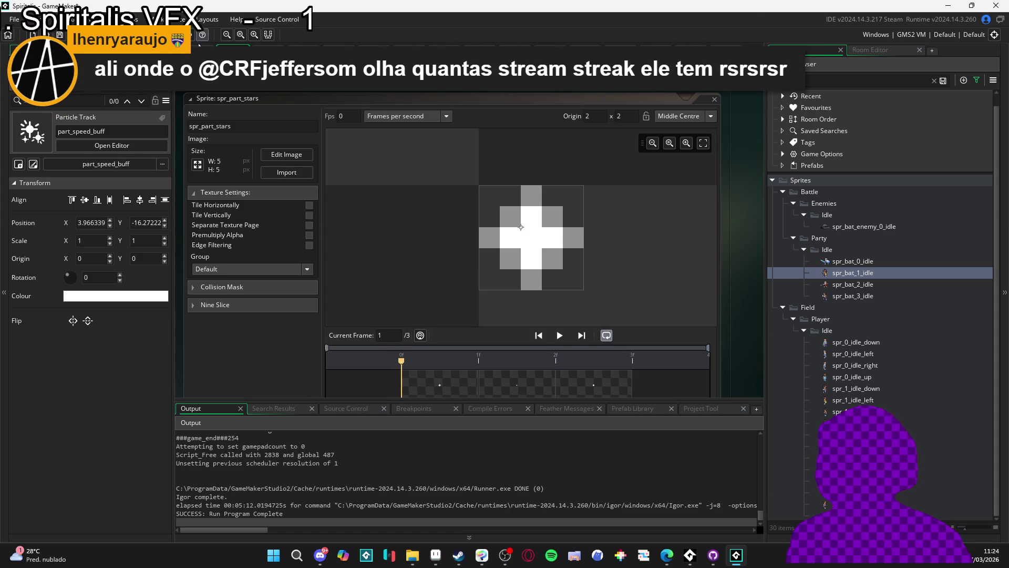
Step: In the biome_1_room_0_arrival room editor, search the asset tree for 'vfx', then clear the search
key(ctrl+Tab)
click(809, 51)
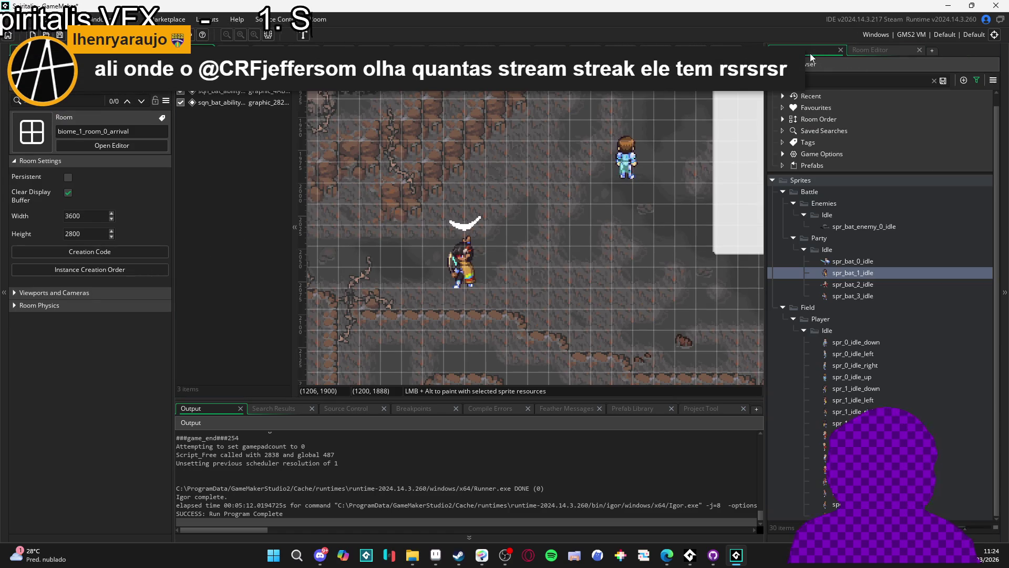
click(819, 78)
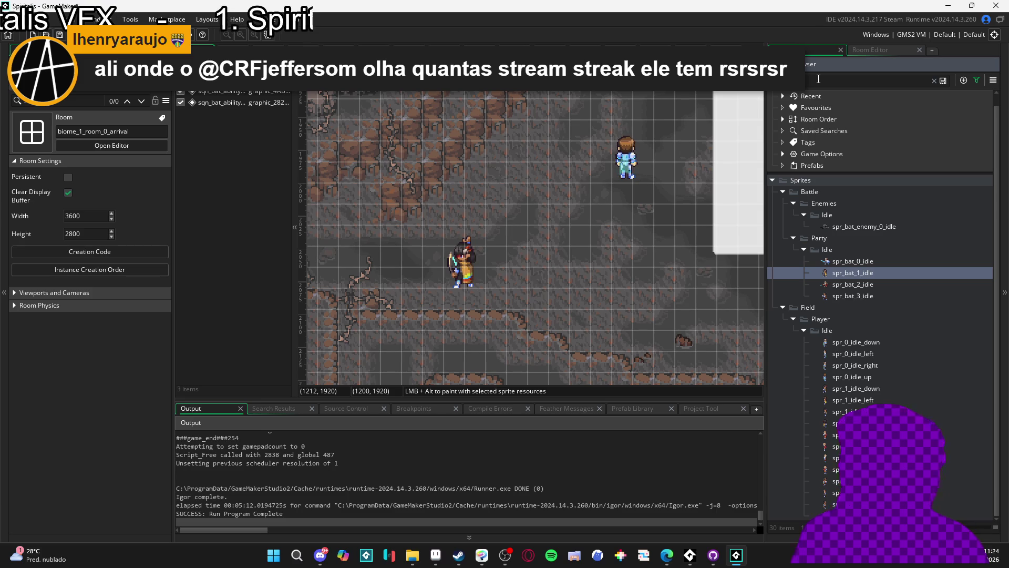
text(vfx)
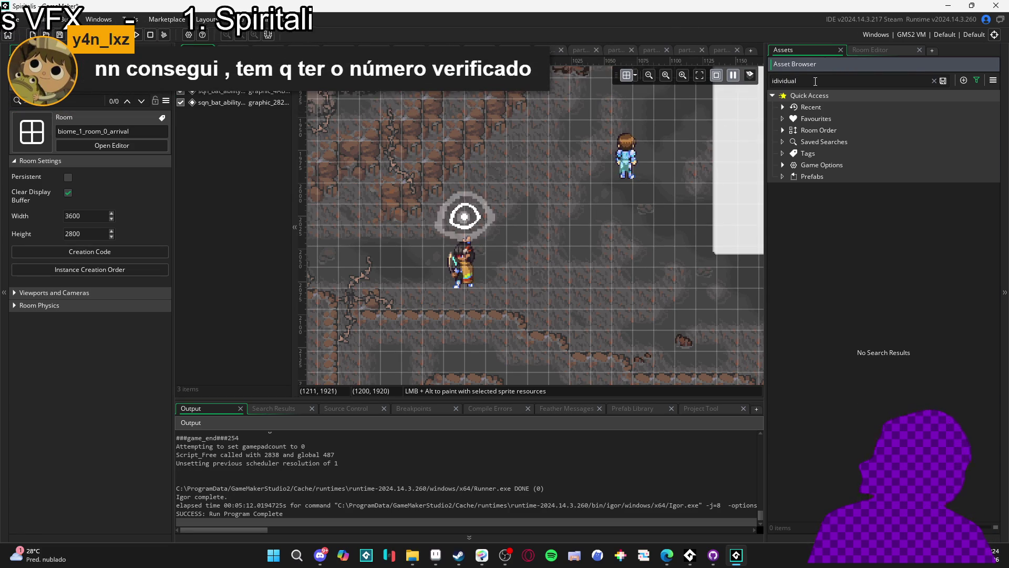
click(934, 81)
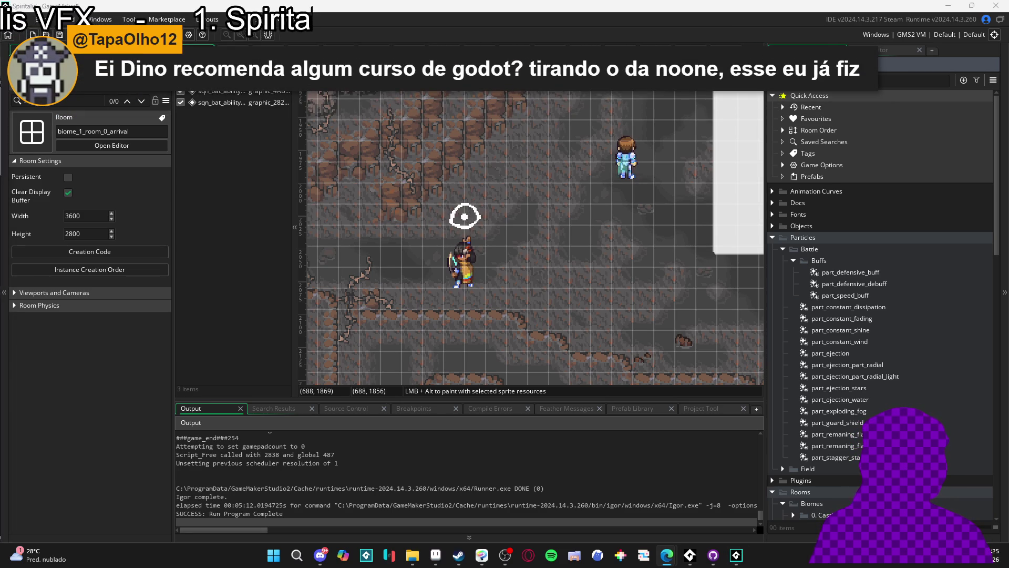
key(alt+Tab)
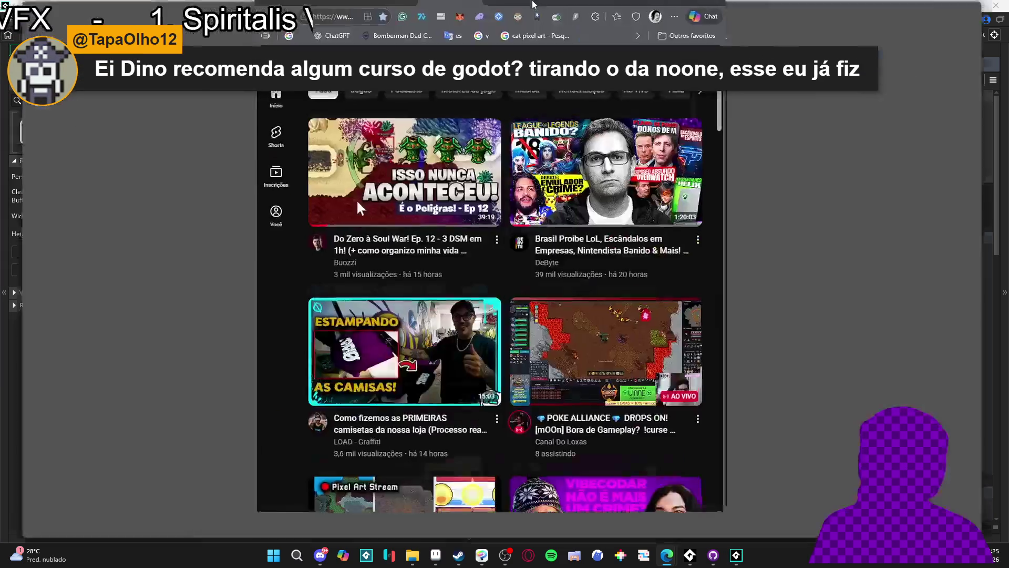
click(671, 10)
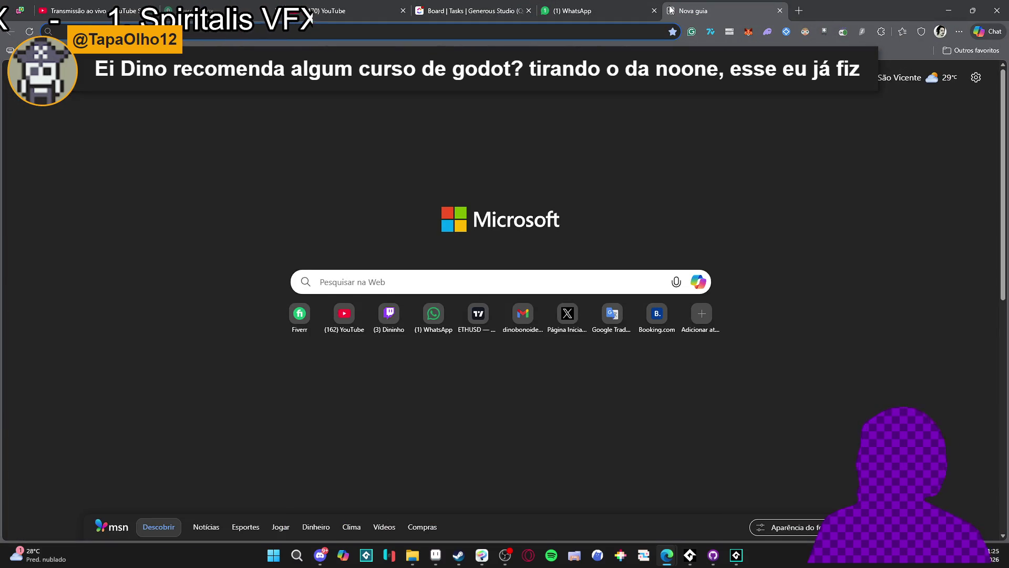
key(alt+Tab)
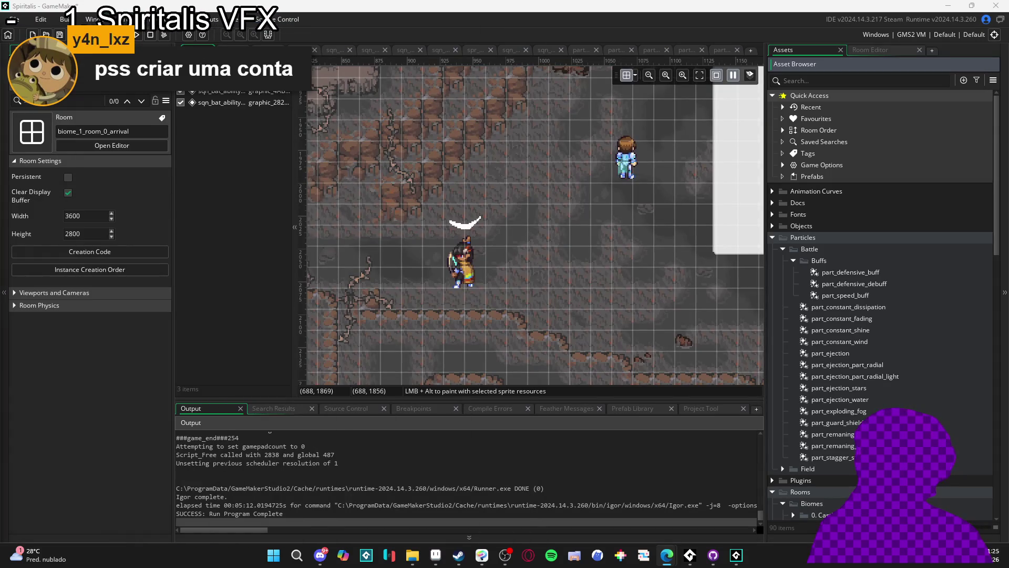
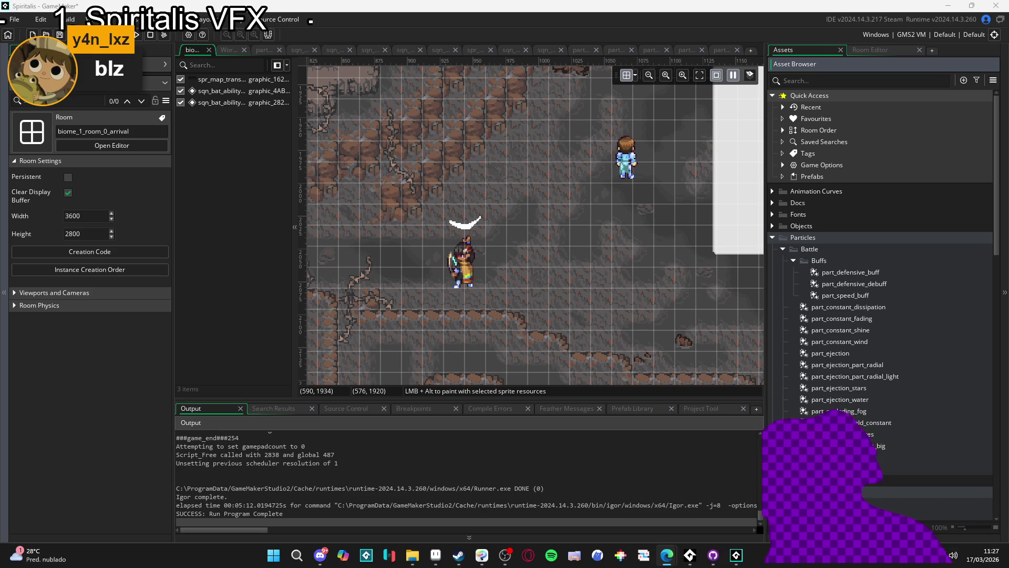
Step: Search assets for 'dual' and drag the rythm_of_the_skies_individual sequence into the room at 864, 2064
click(619, 216)
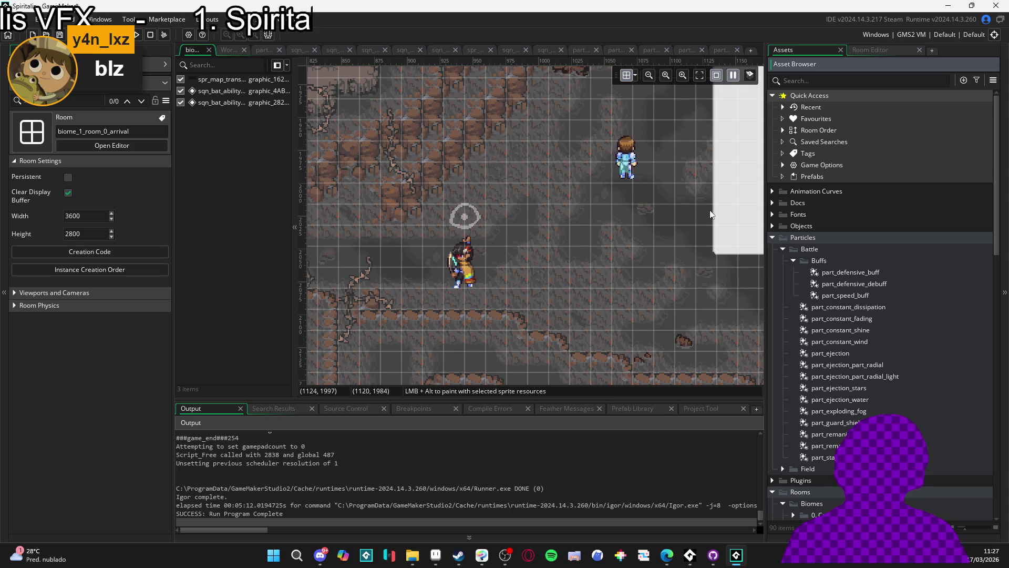
click(879, 82)
text(indiv)
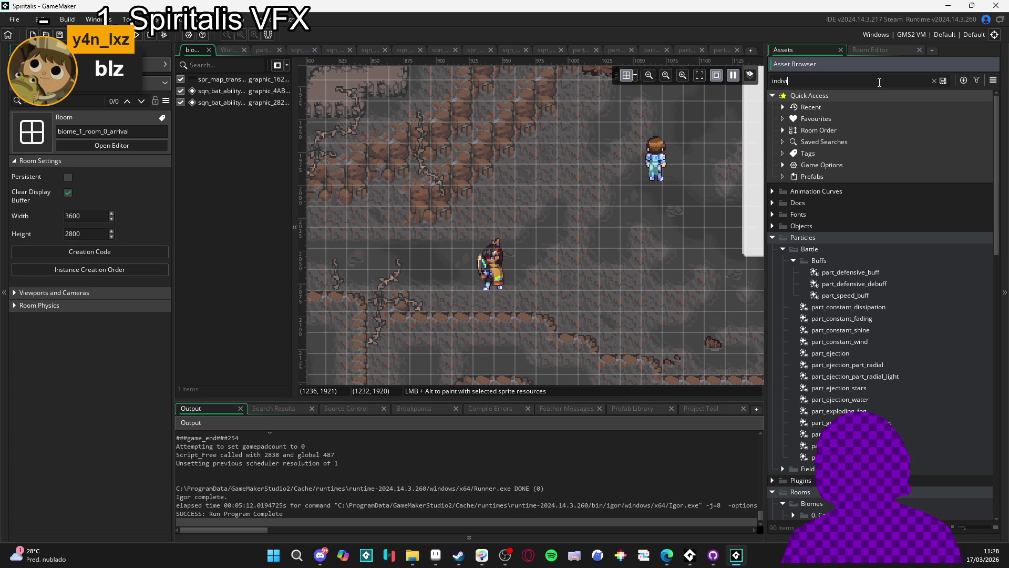
text(dual)
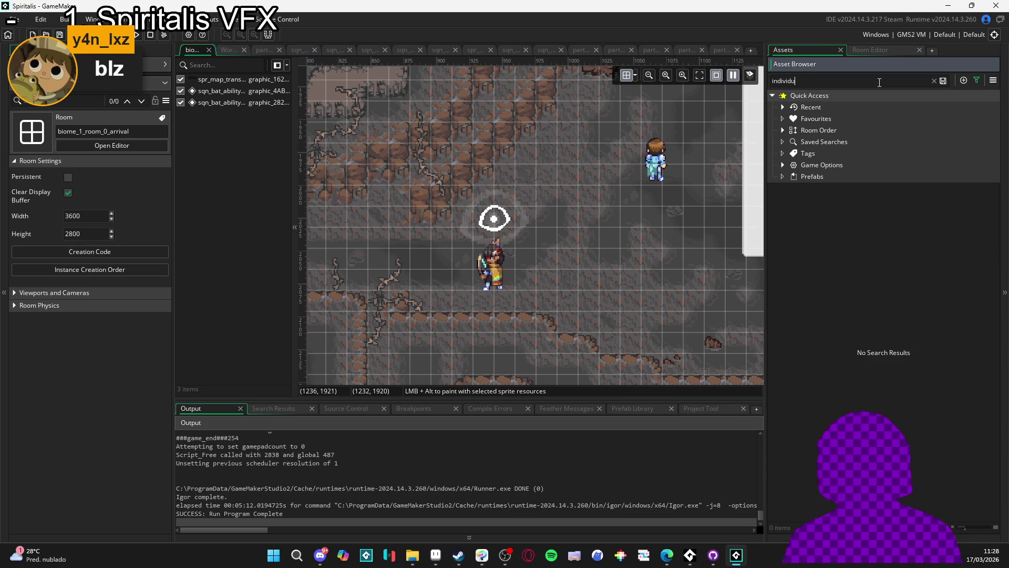
click(945, 249)
mouse_move(944, 249)
mouse_down()
mouse_move(392, 273)
mouse_move(392, 284)
mouse_up()
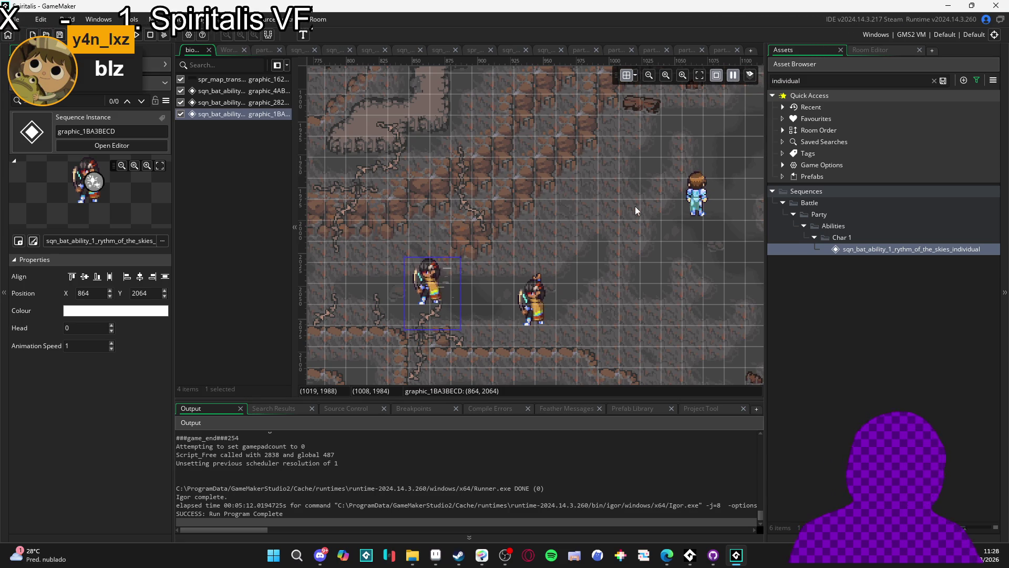
Step: Build and run the project with F5 to launch the Spiritalis game
key(F5)
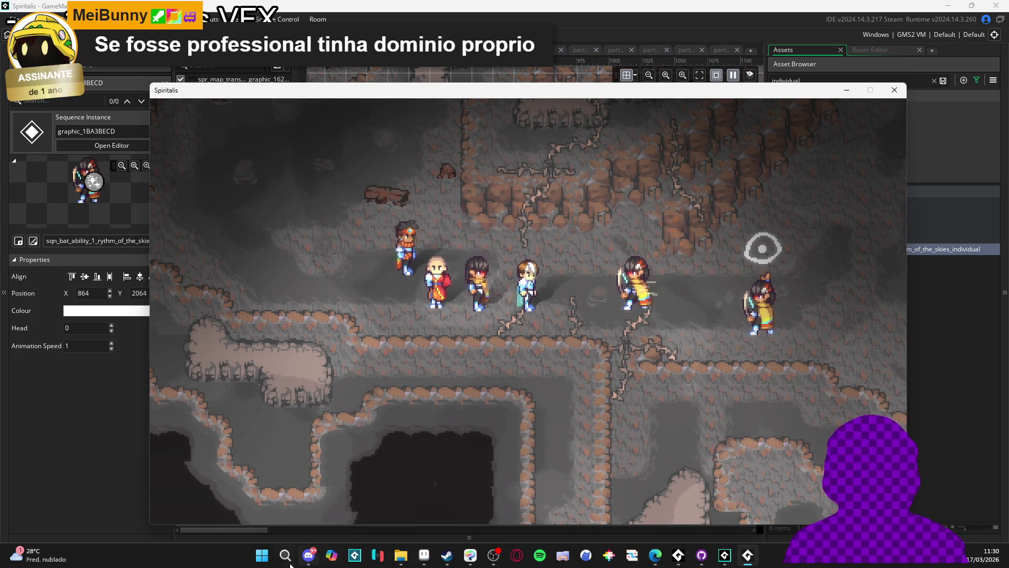
Step: Switch to OBS, leave fullscreen, and bring File Explorer's profile_pick folder forward
mouse_move(495, 562)
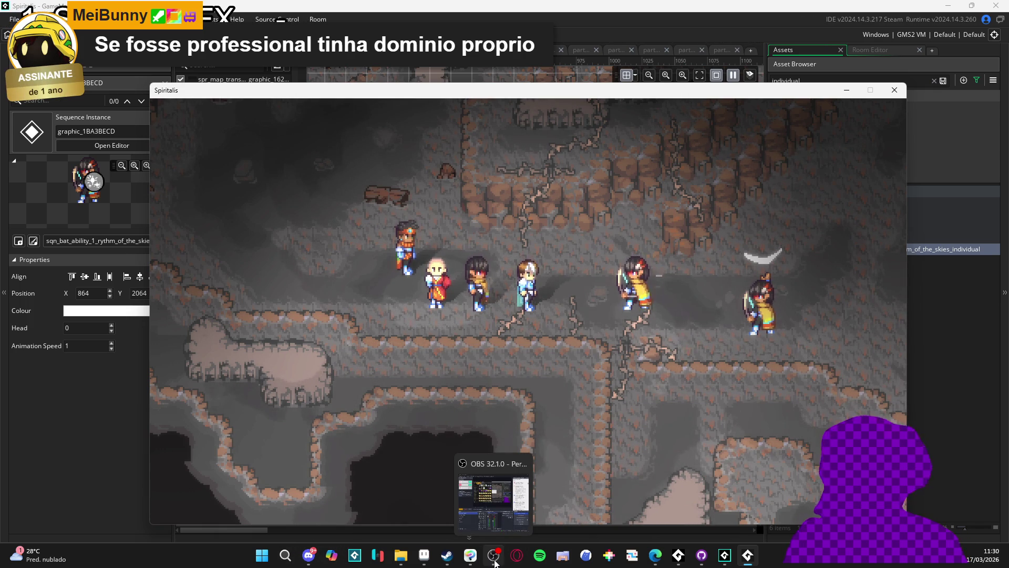
click(495, 562)
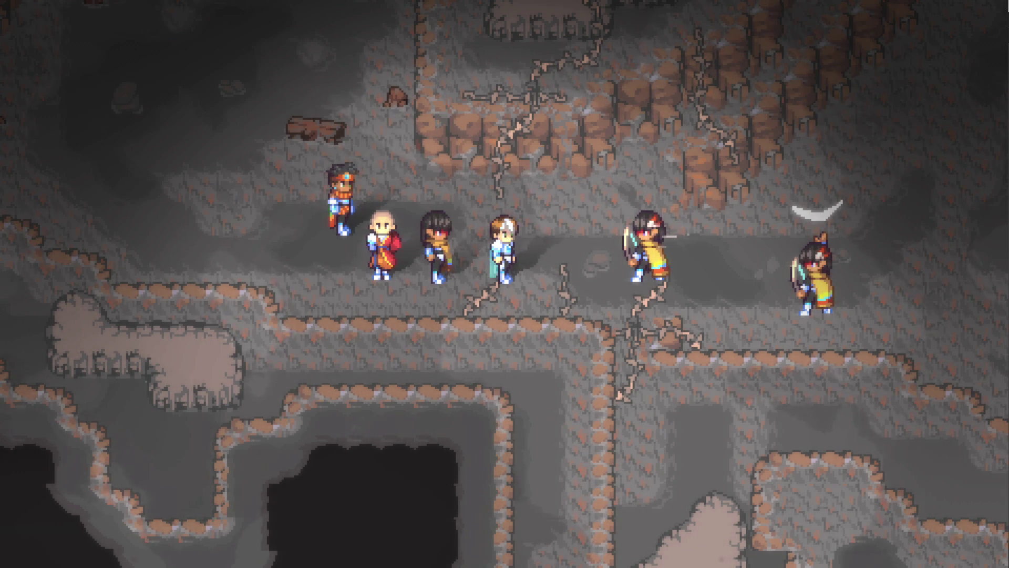
key(F11)
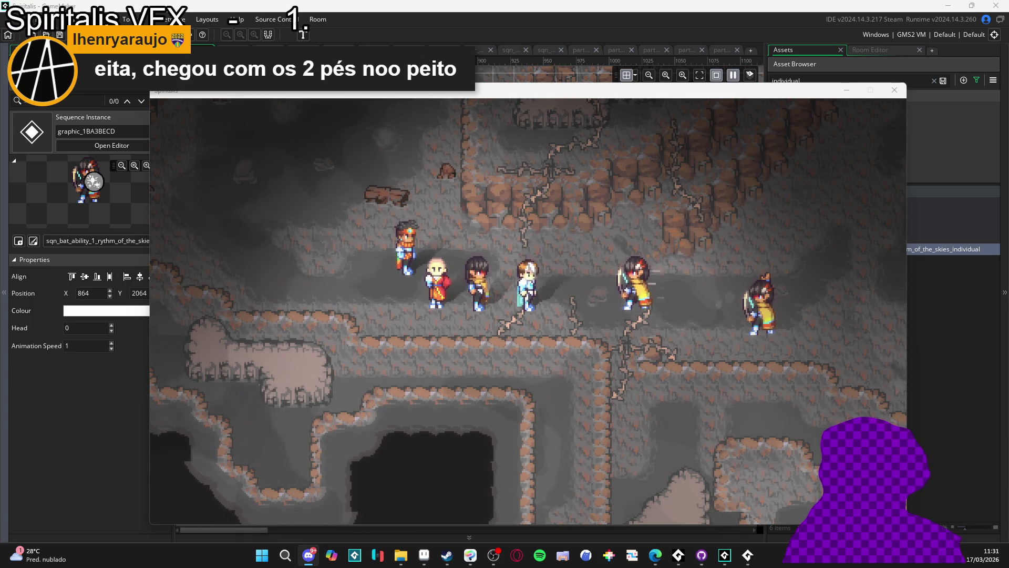
click(400, 554)
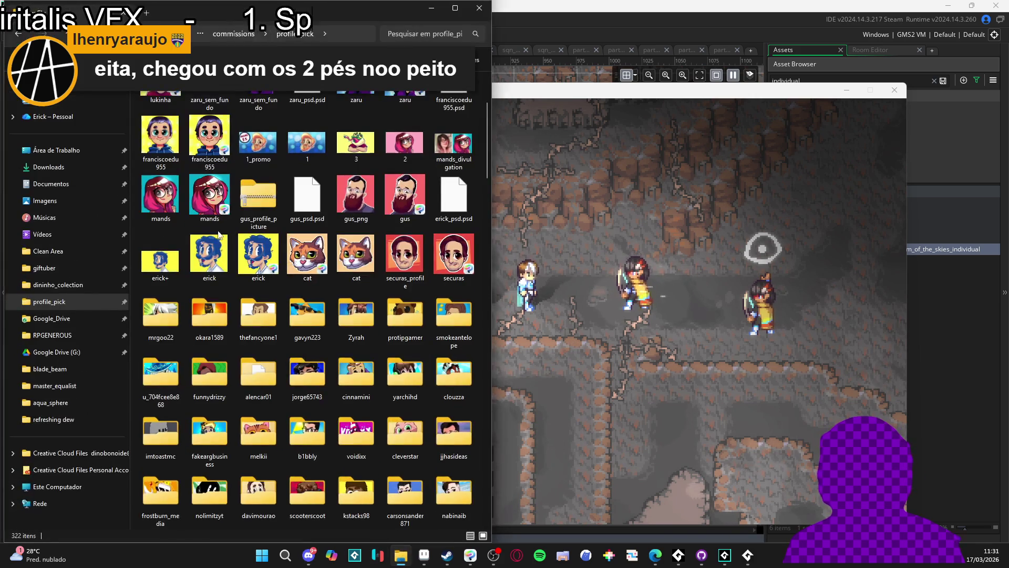
click(42, 234)
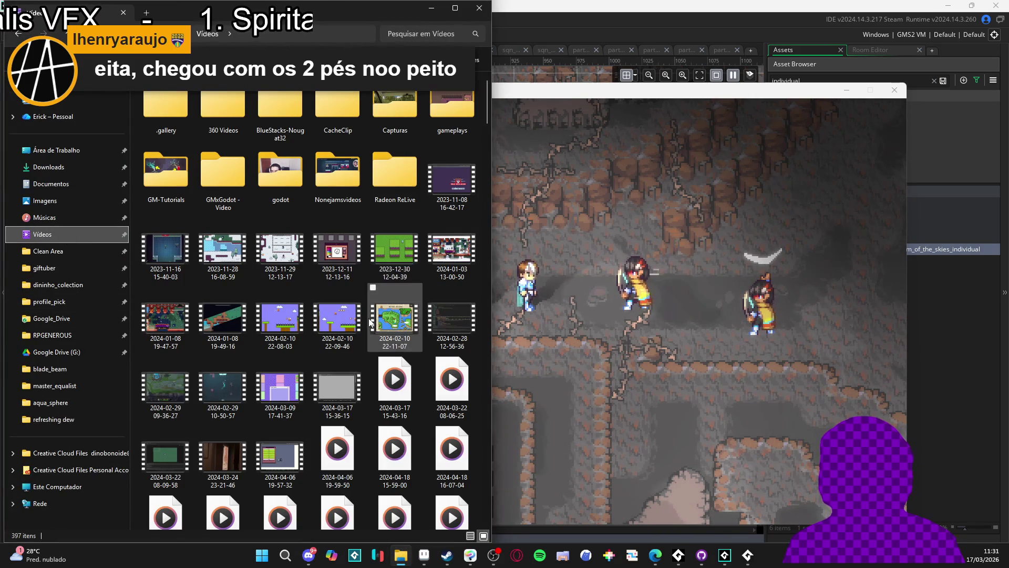
click(457, 9)
scroll(636, 293, down, 15)
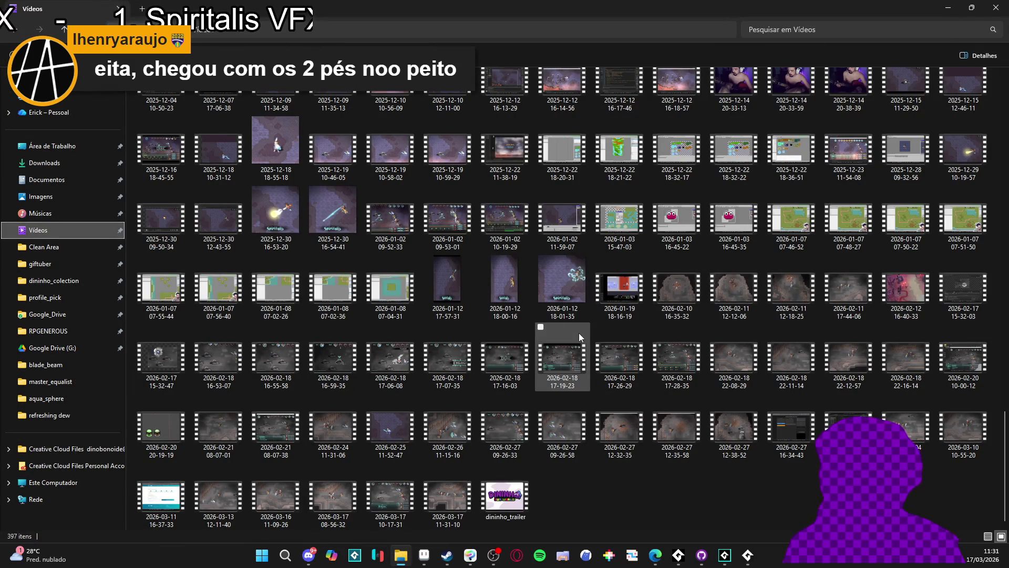
click(465, 488)
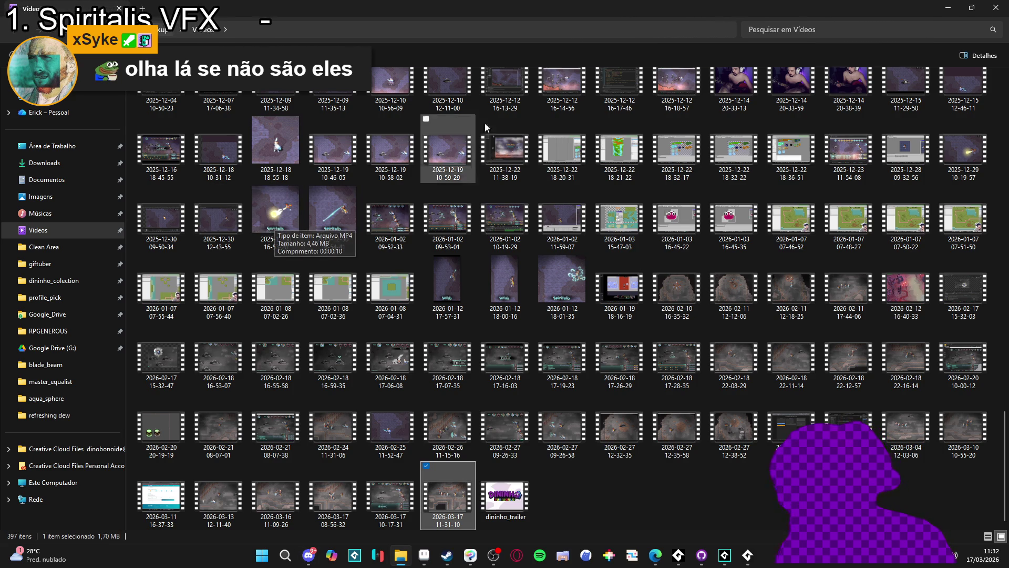
key(alt+Tab)
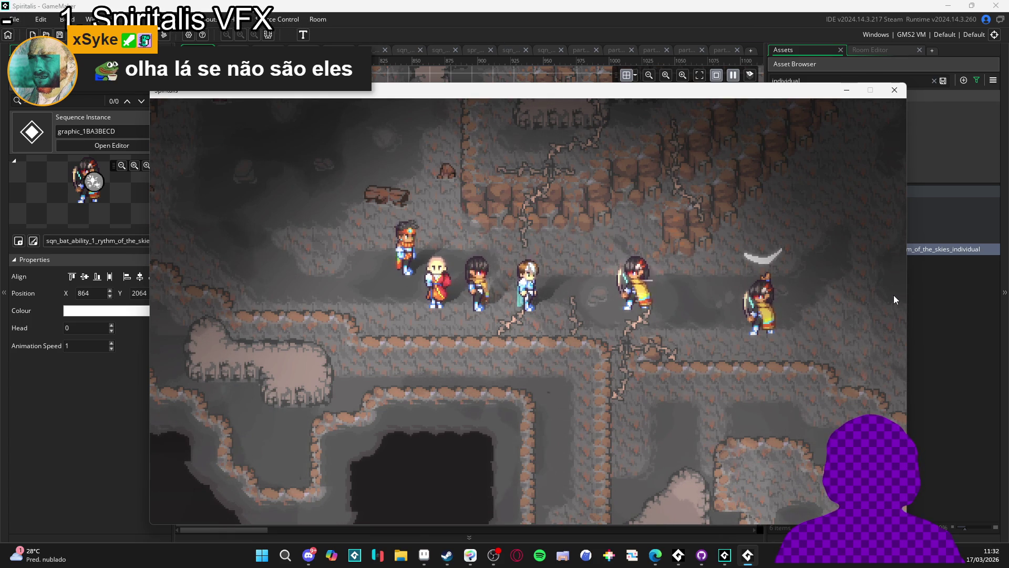
Step: Close the Spiritalis game window to stop the test run
click(898, 87)
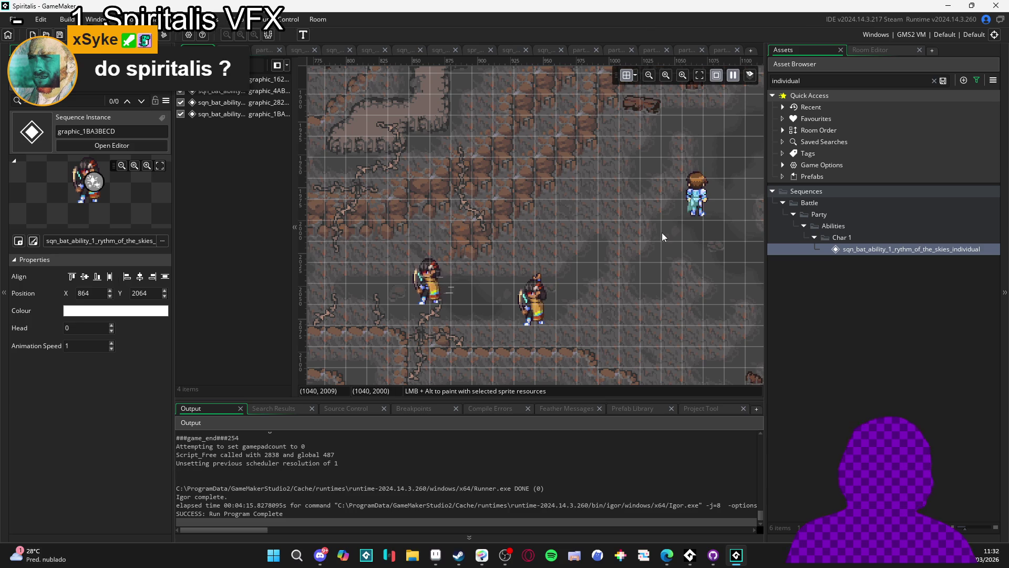
Step: Select the graphic_4AB91FAF sequence instance, pan the room view, and relaunch the game
key(F5)
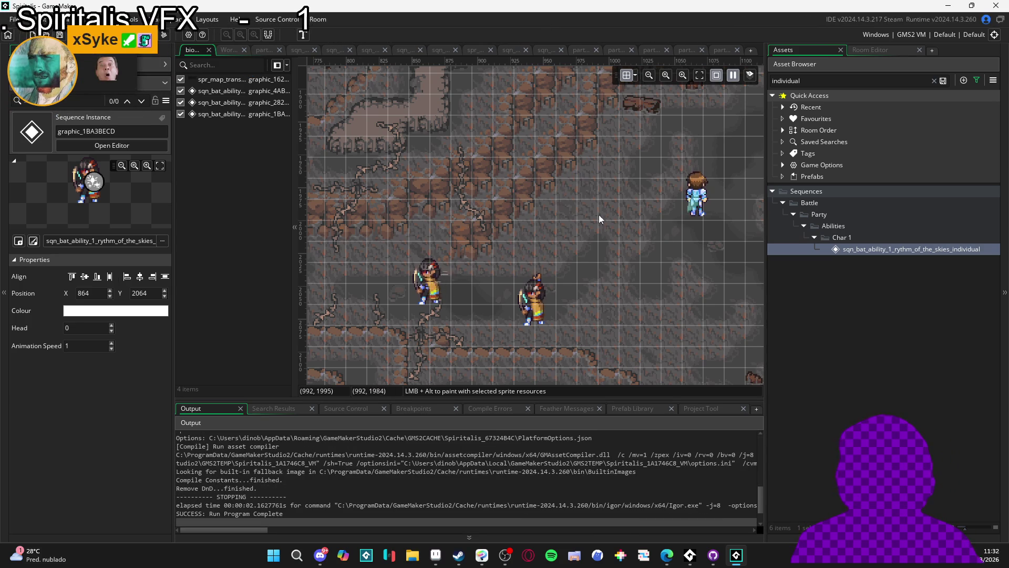
click(609, 204)
drag(609, 204, 295, 268)
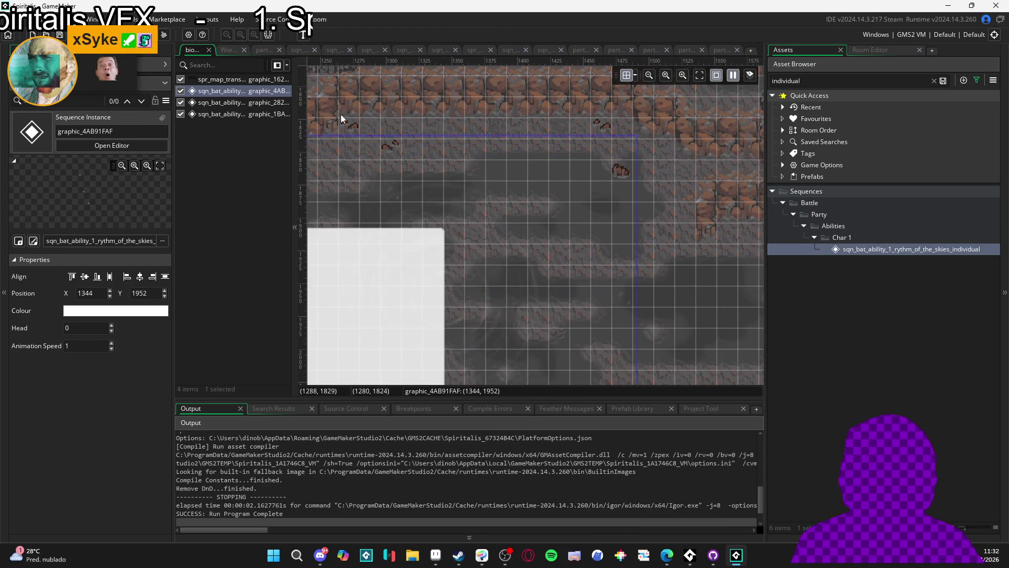
drag(412, 180, 490, 177)
key(F5)
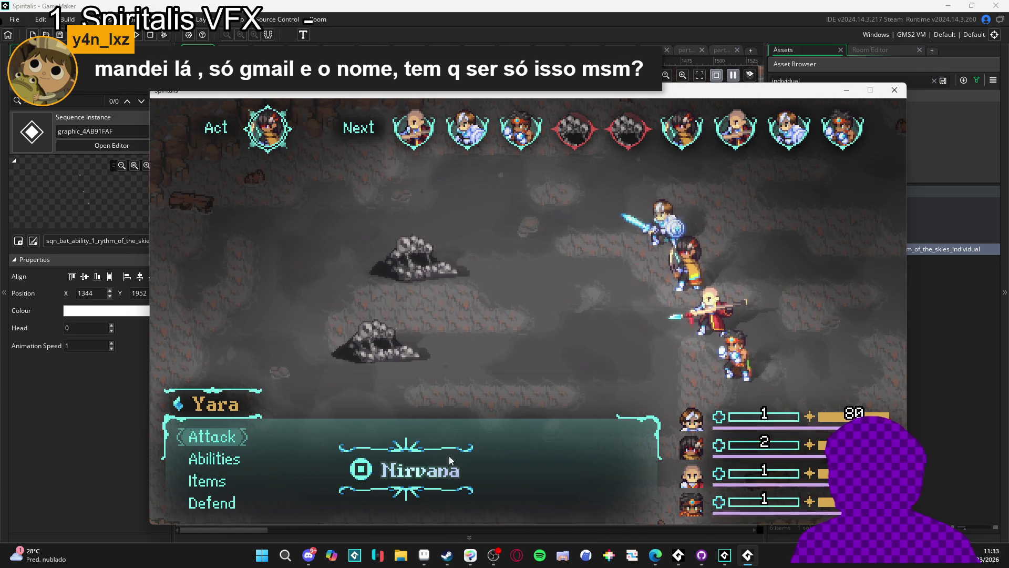
Step: Move the Spiritalis window up and to the right, then refocus the game
mouse_move(655, 555)
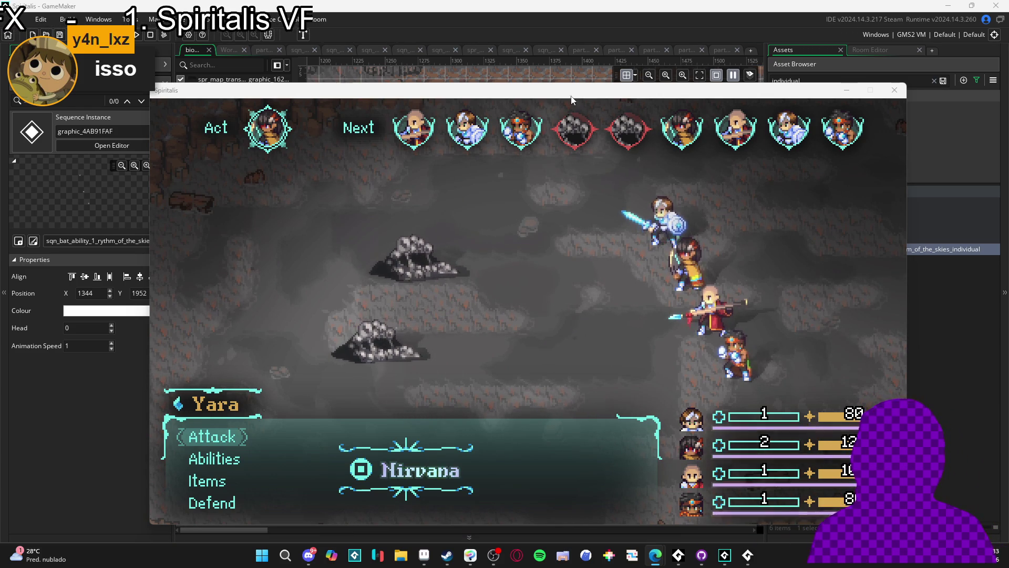
drag(567, 97, 599, 77)
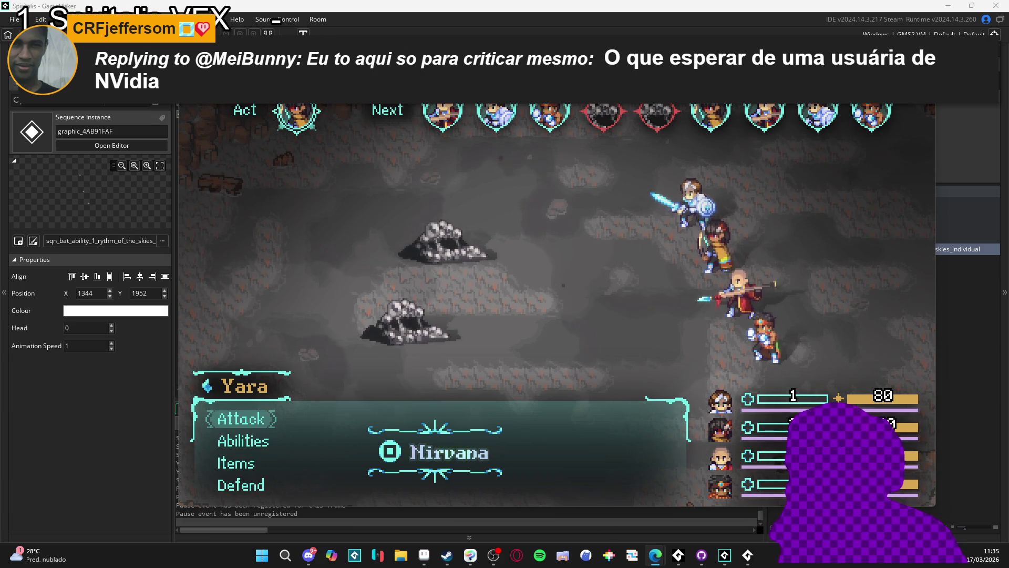
key(alt+Tab)
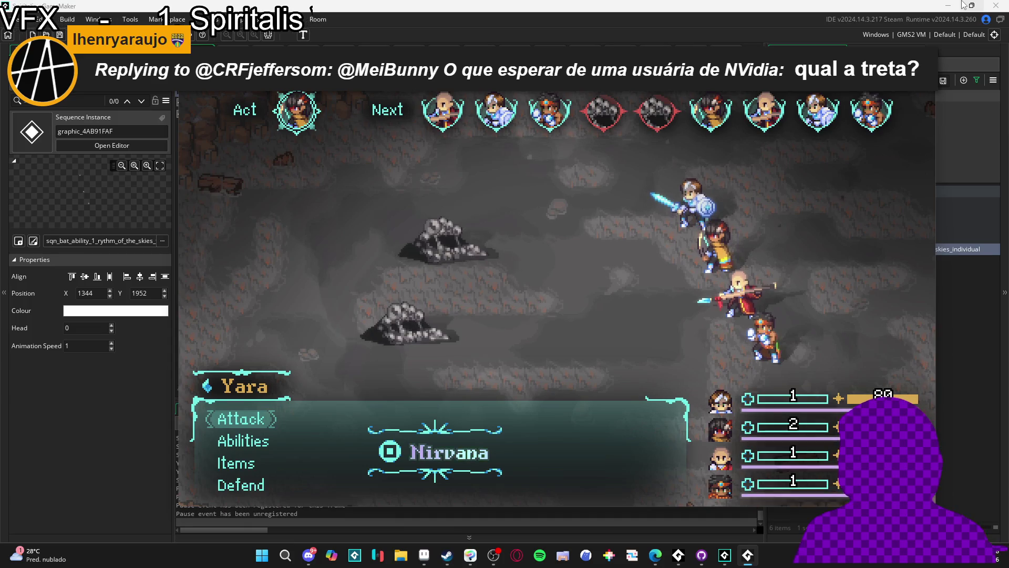
Step: Open Yara's Abilities list and choose Refreshing dew
mouse_move(963, 5)
key(Down)
key(Return)
key(Down)
key(Down)
key(Down)
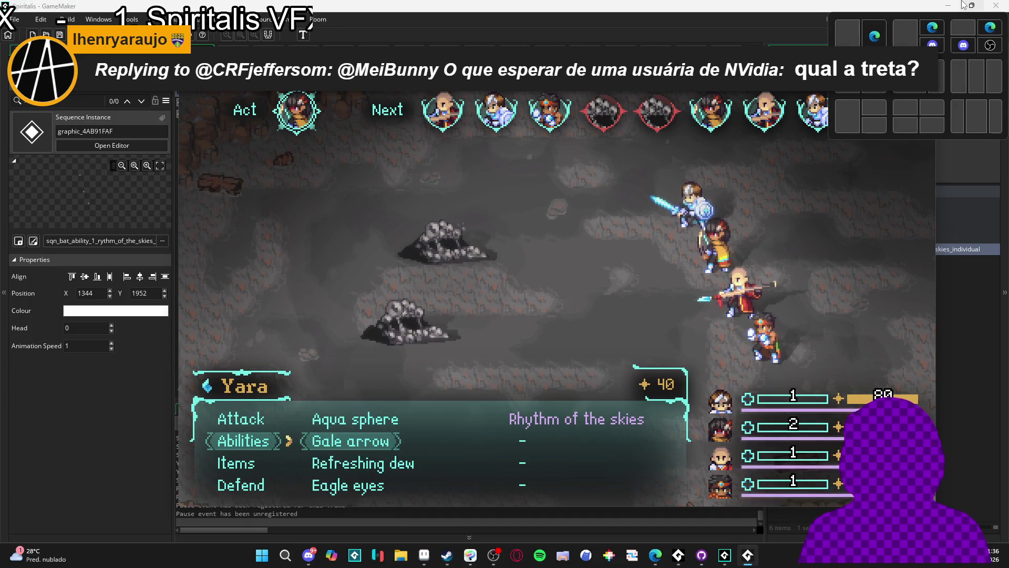
key(Up)
key(Up)
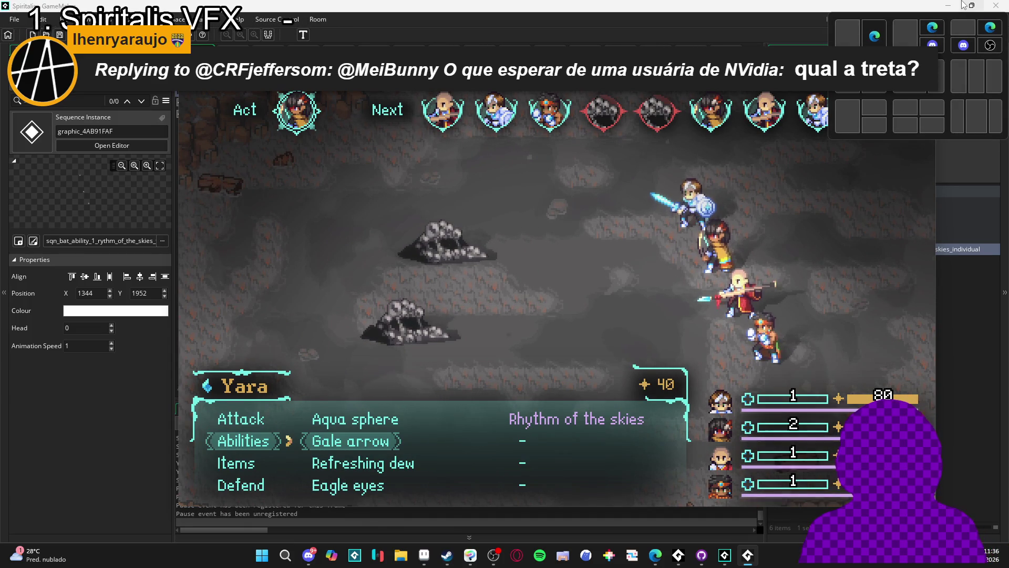
key(Return)
Step: Target Themba with Refreshing dew and cast it
key(Down)
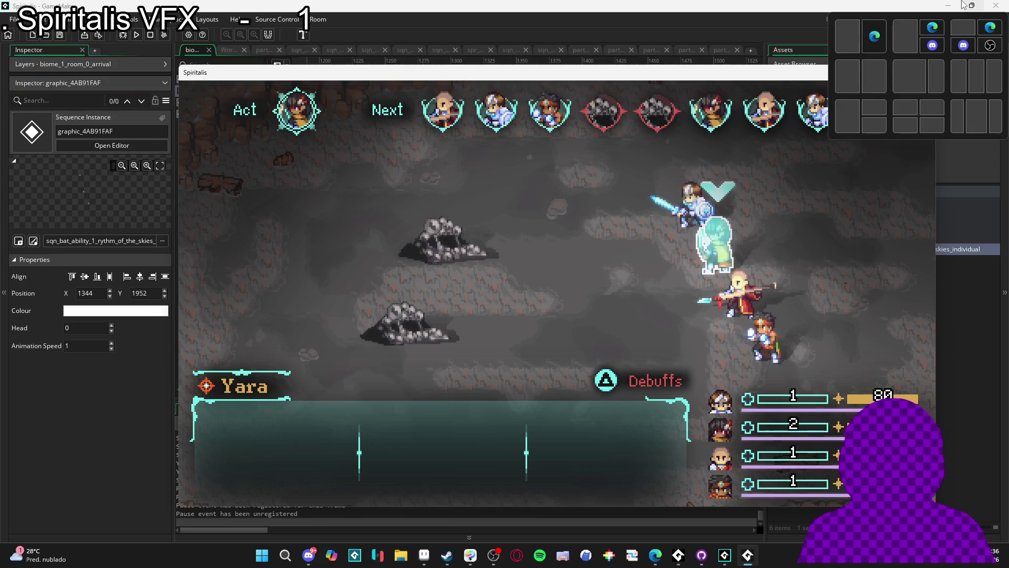
key(Down)
key(Down)
key(Up)
key(Down)
key(Return)
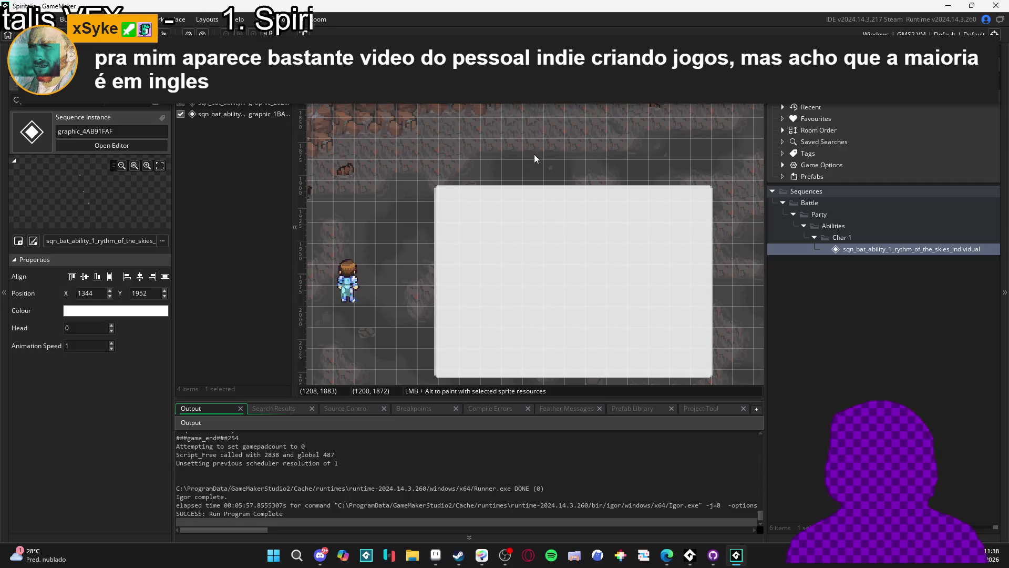
Step: Pan the biome_1_room_0_arrival room view slightly right after the game closes
drag(534, 155, 563, 154)
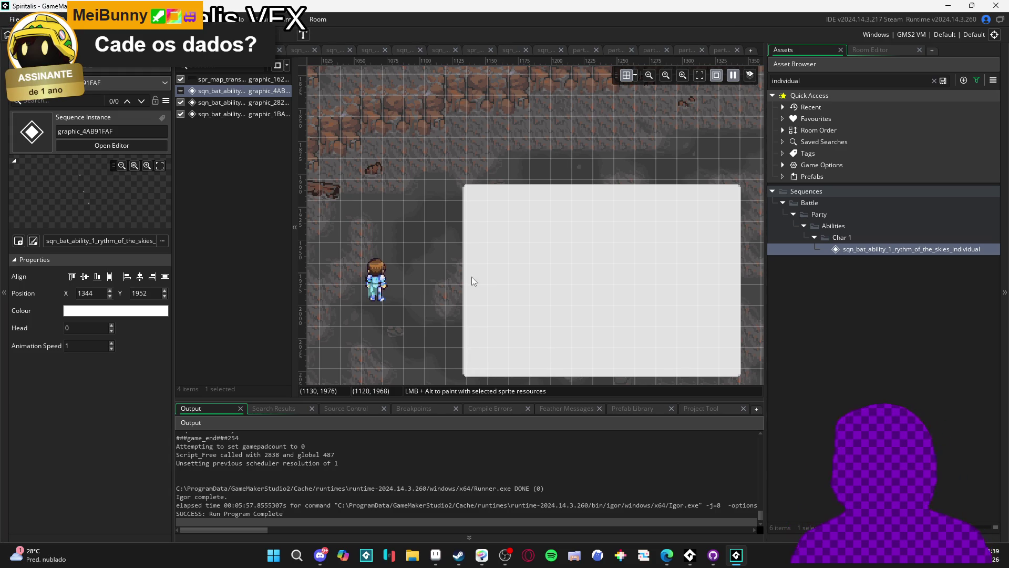
Step: Enlarge the room view by dragging the panel dividers and pan to the white area
scroll(504, 256, down, 1)
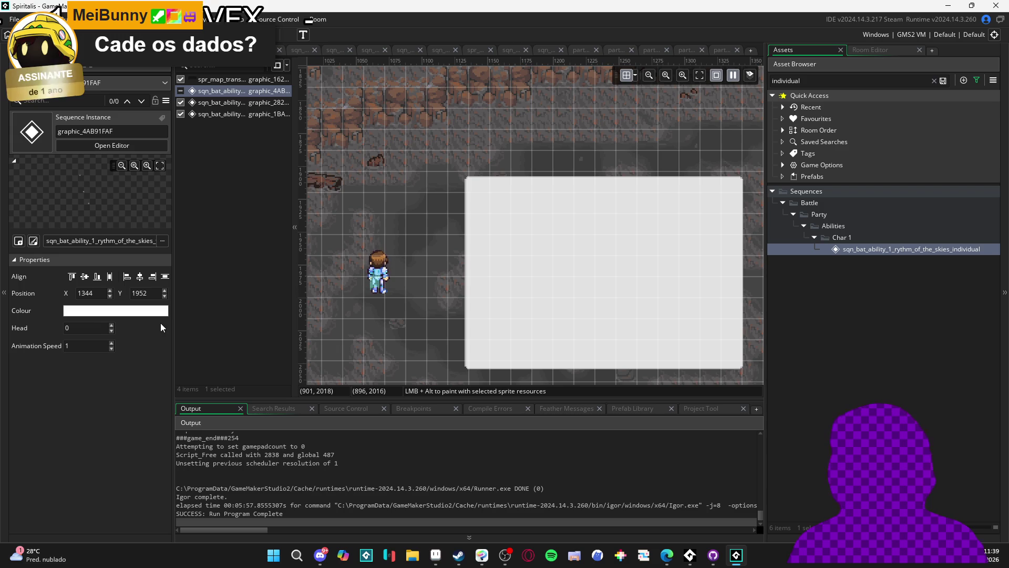
drag(173, 319, 105, 318)
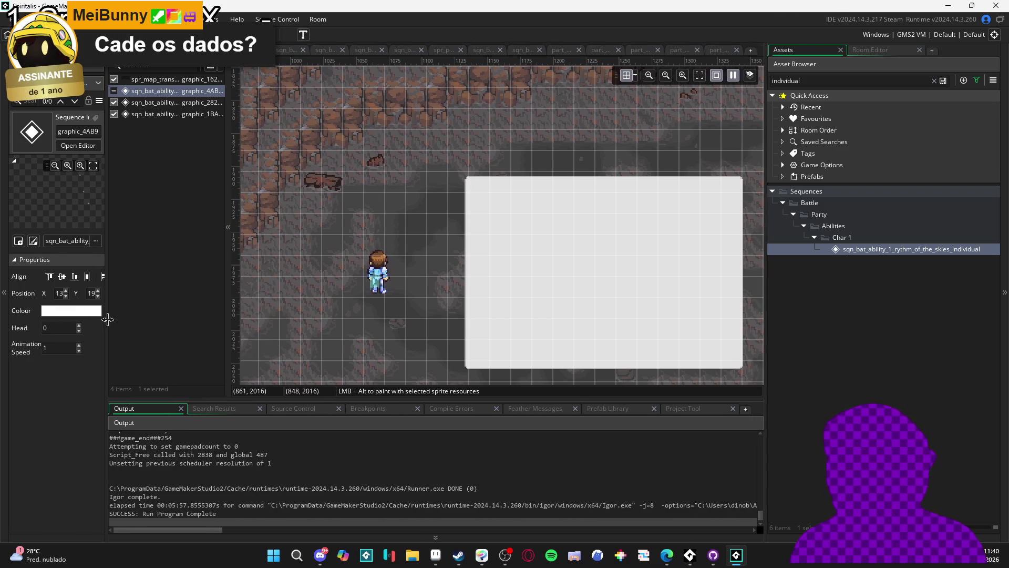
drag(364, 399, 363, 431)
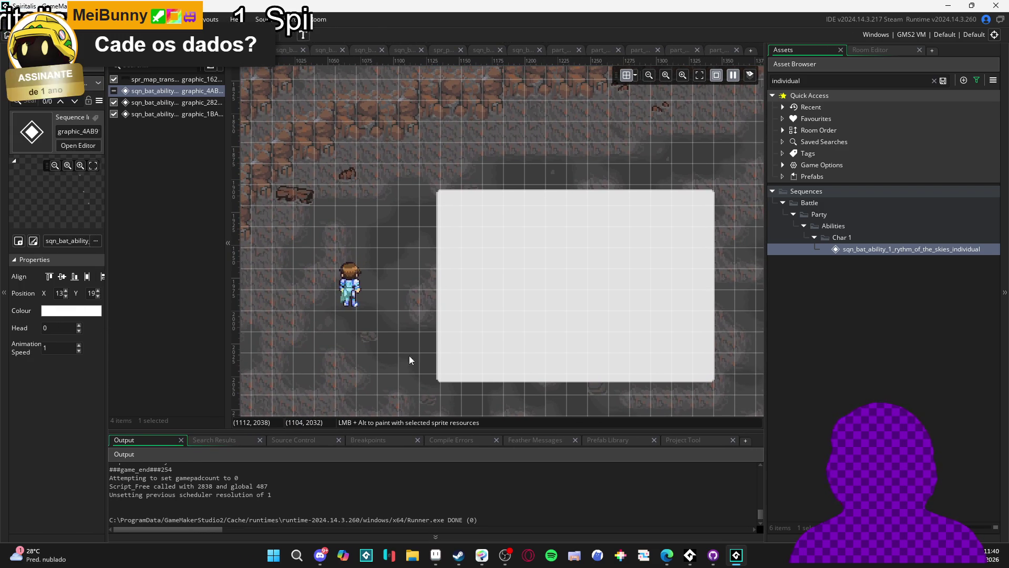
mouse_move(449, 325)
mouse_down()
mouse_move(628, 323)
mouse_move(663, 301)
mouse_move(626, 287)
mouse_move(478, 303)
mouse_move(459, 295)
mouse_up()
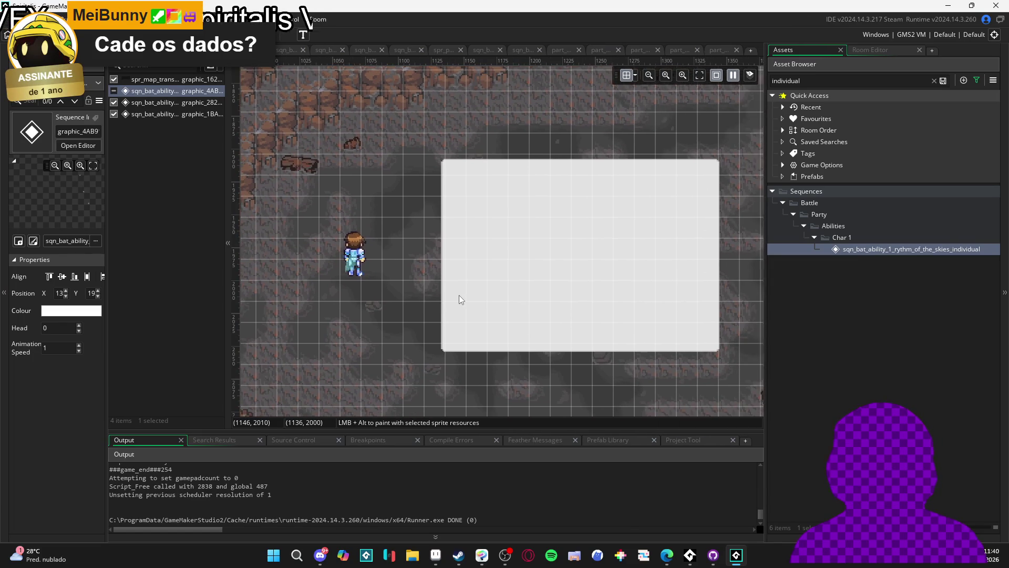
Step: Make the graphic_4AB9 cloud sequence visible, centre it in view, and run the game
click(114, 91)
click(476, 187)
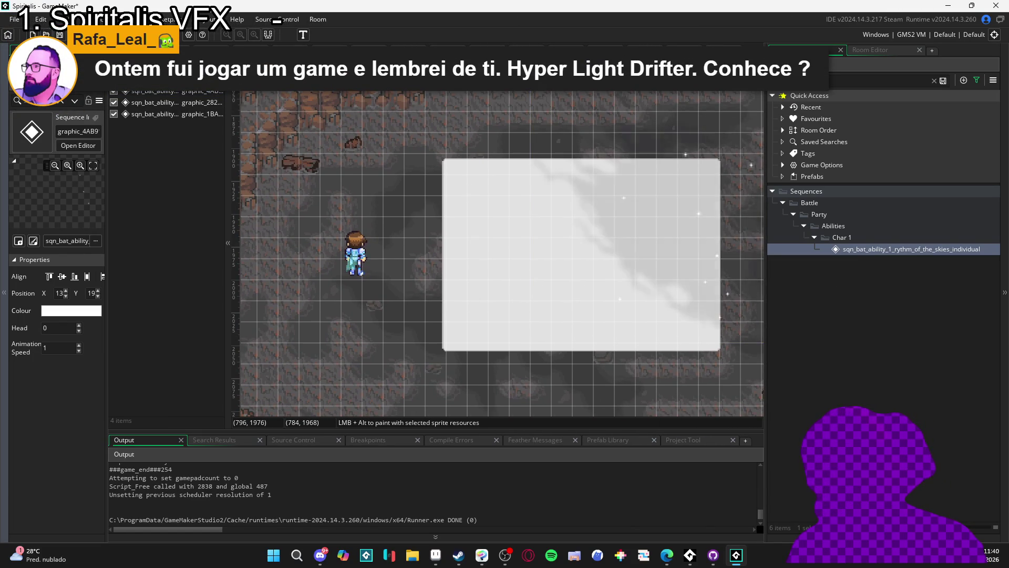
drag(535, 273, 494, 280)
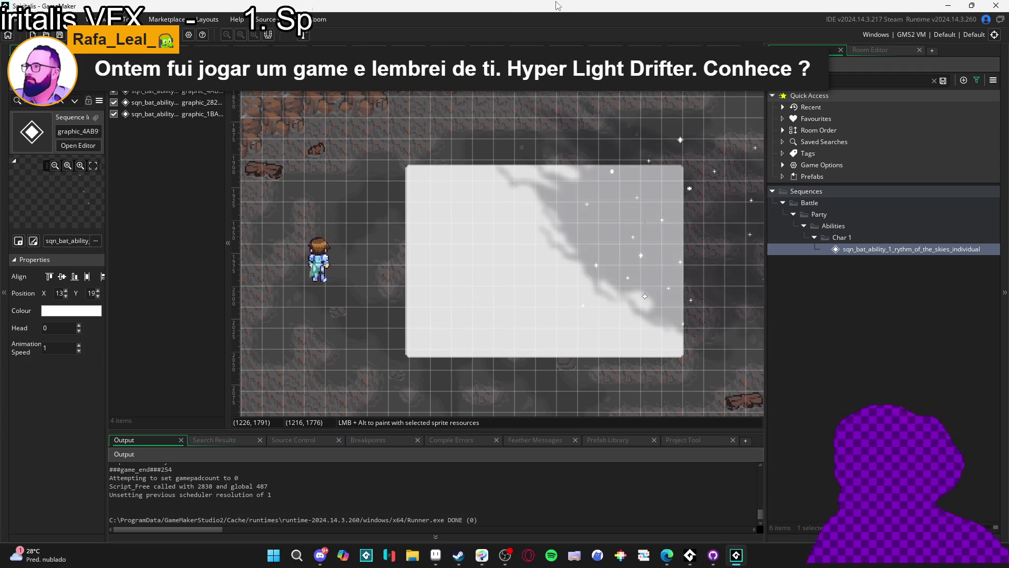
key(F5)
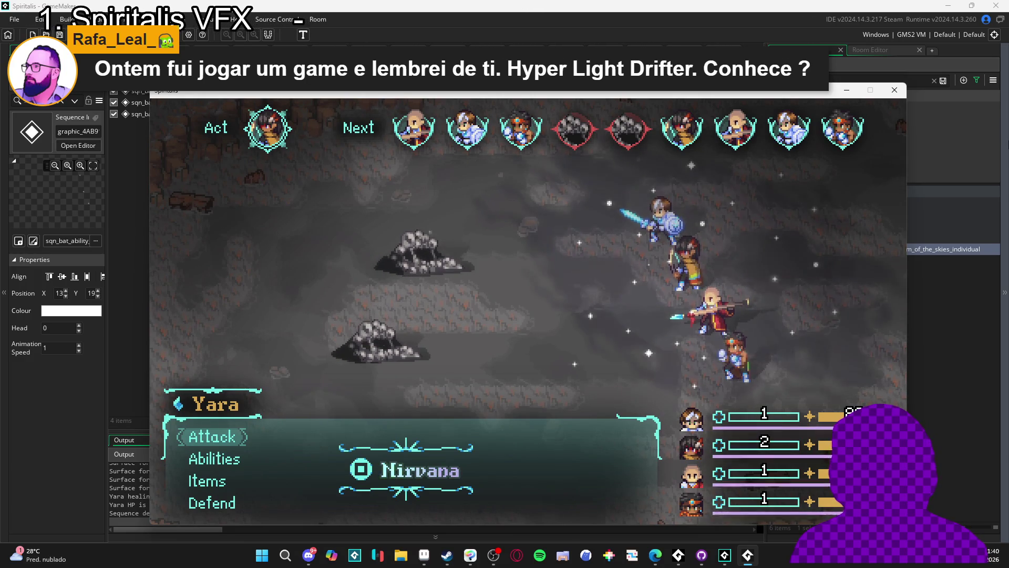
Step: Have Yara cast the Aqua sphere ability on the enemy
key(Down)
key(Down)
key(Up)
key(Return)
key(Down)
key(Down)
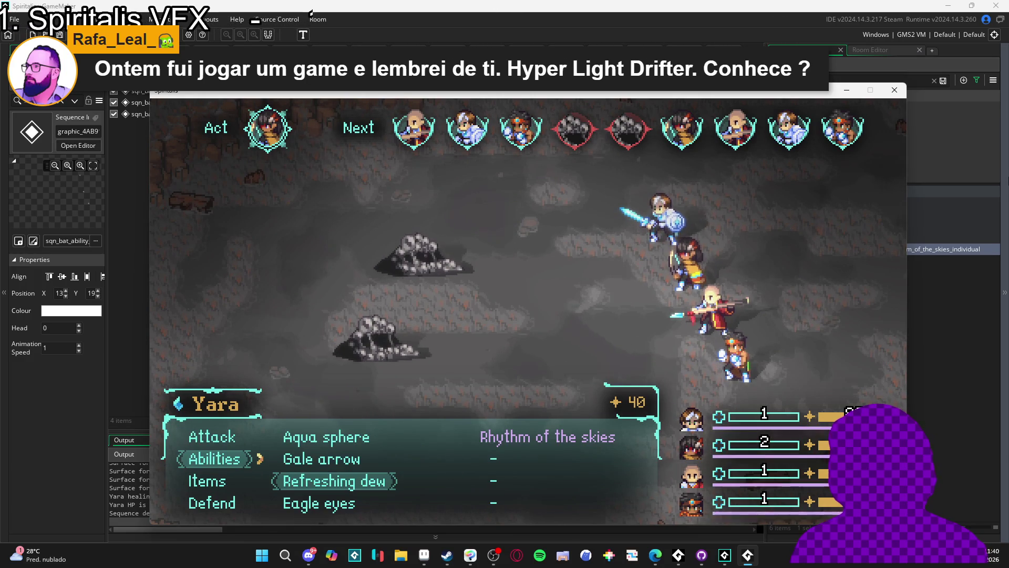
key(Up)
key(Up)
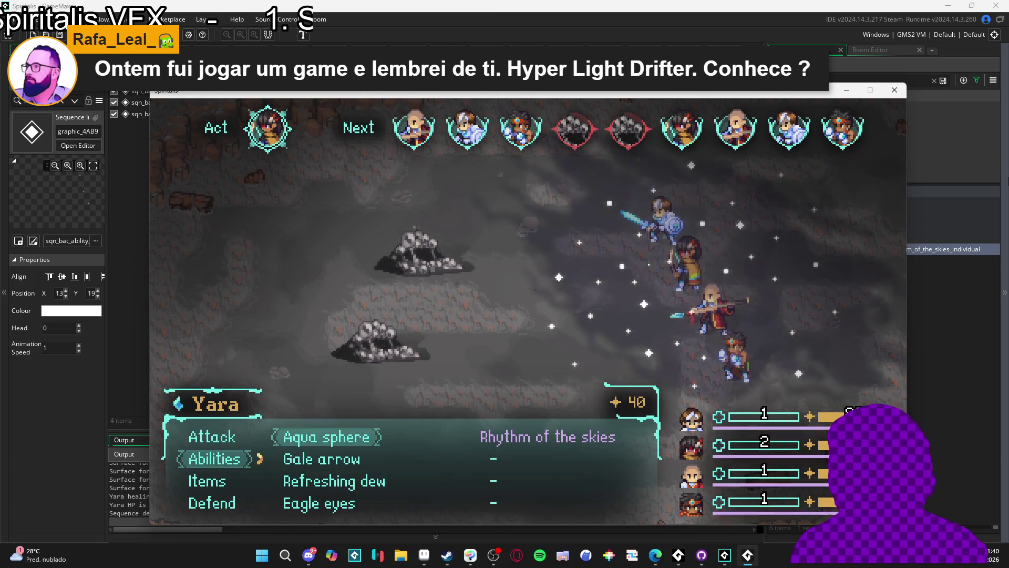
key(Return)
key(Return)
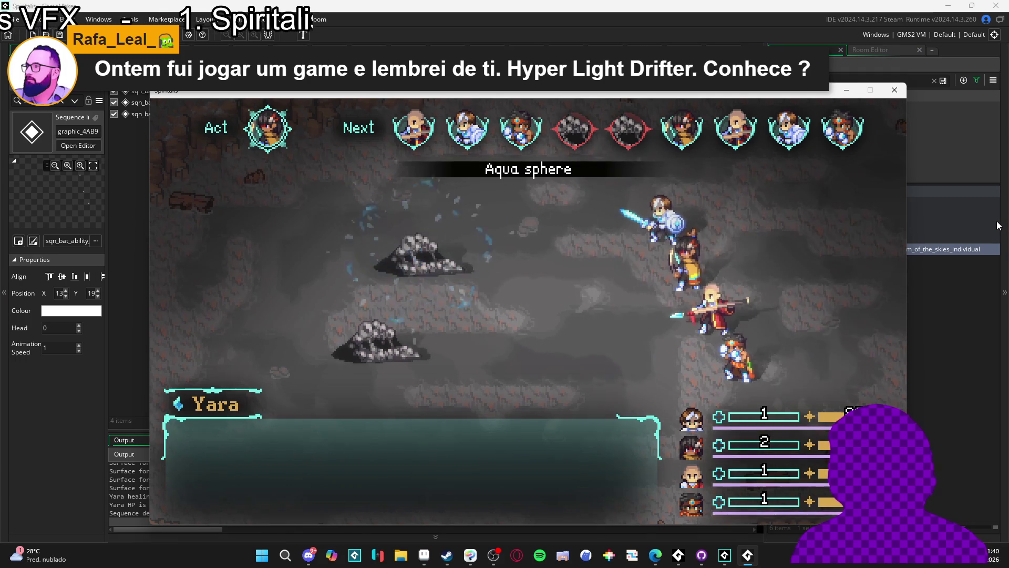
Step: Have Zhe Wu defend, Sam use his Guard ability, and Themba defend this turn
key(Down)
key(Down)
key(Down)
key(Return)
key(Down)
key(Return)
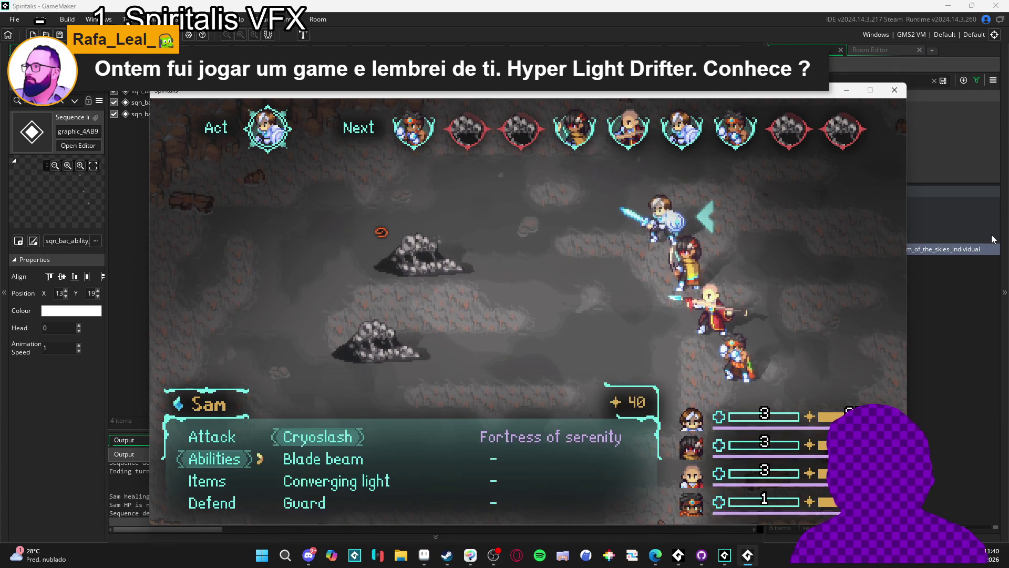
key(Down)
key(Down)
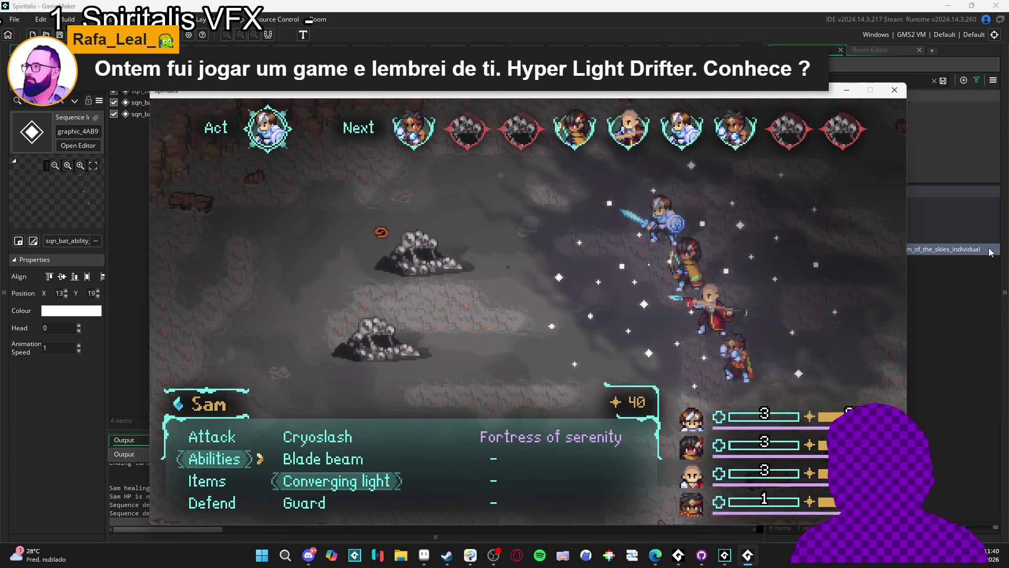
key(Down)
key(Return)
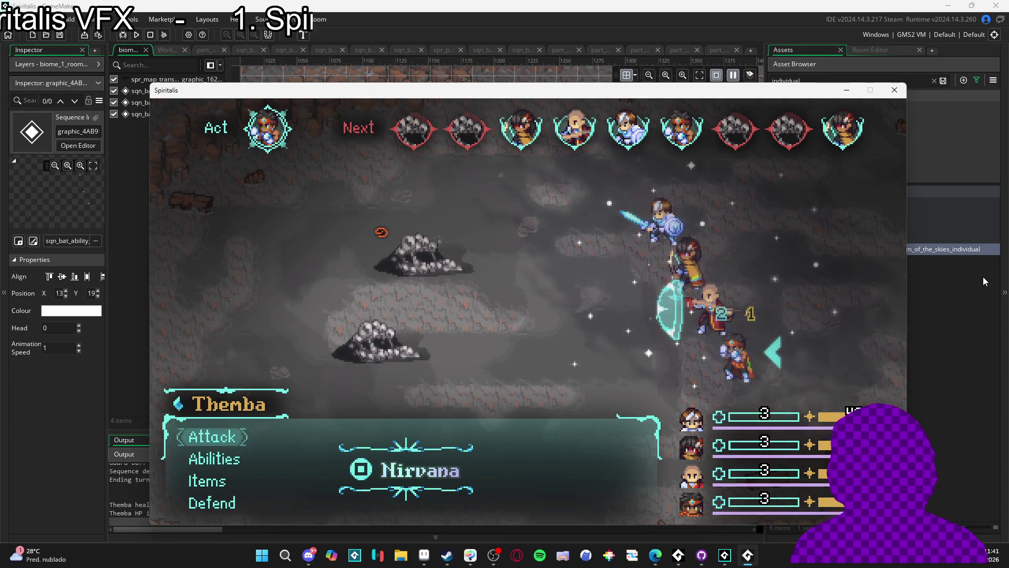
key(Down)
key(Down)
key(Down)
key(Return)
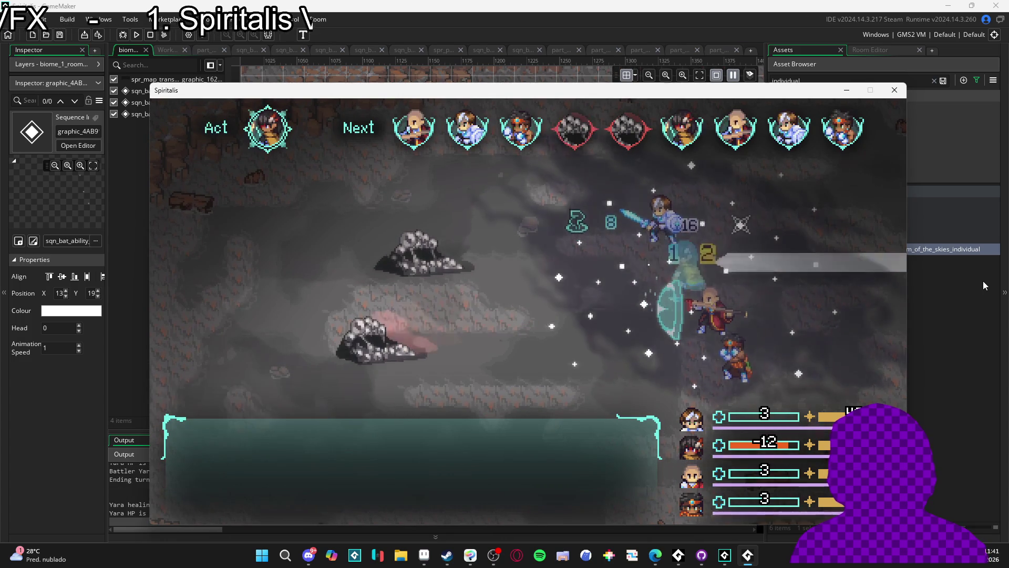
Step: Set Zhe Wu to Defend, then launch Sam's Blade beam at an enemy
key(Down)
key(Down)
key(Down)
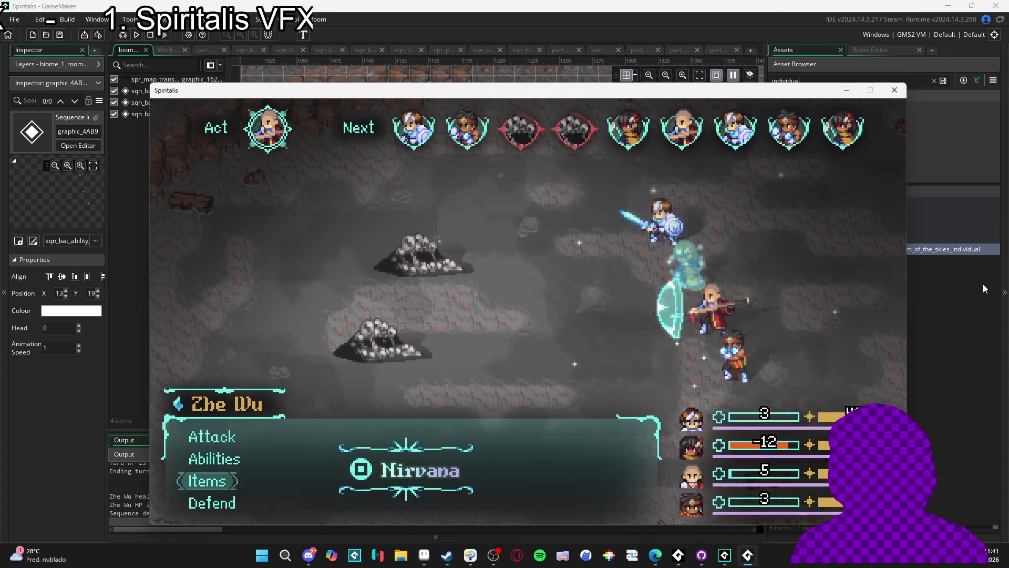
key(Return)
key(Down)
key(Return)
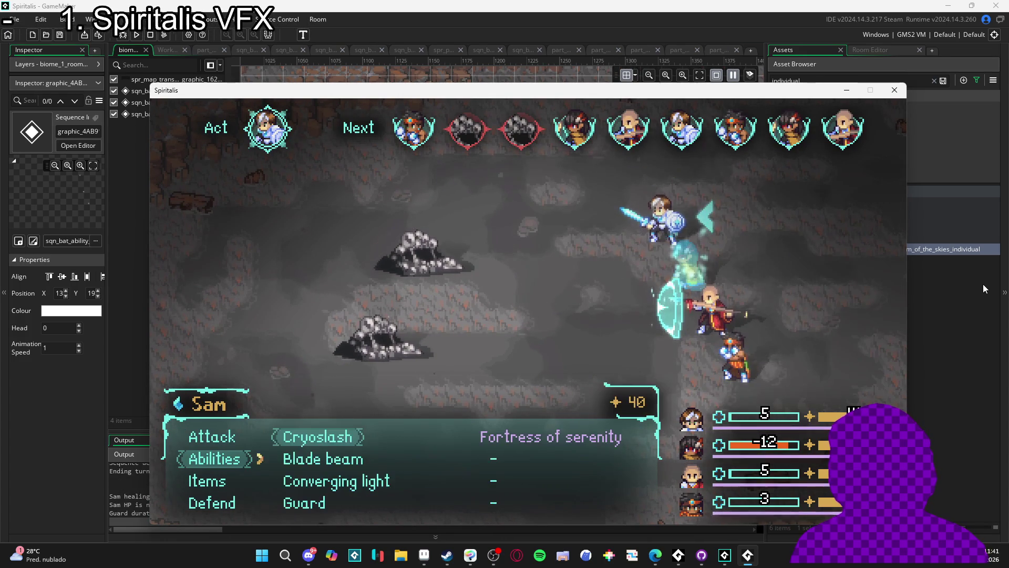
key(Down)
key(Return)
key(Return)
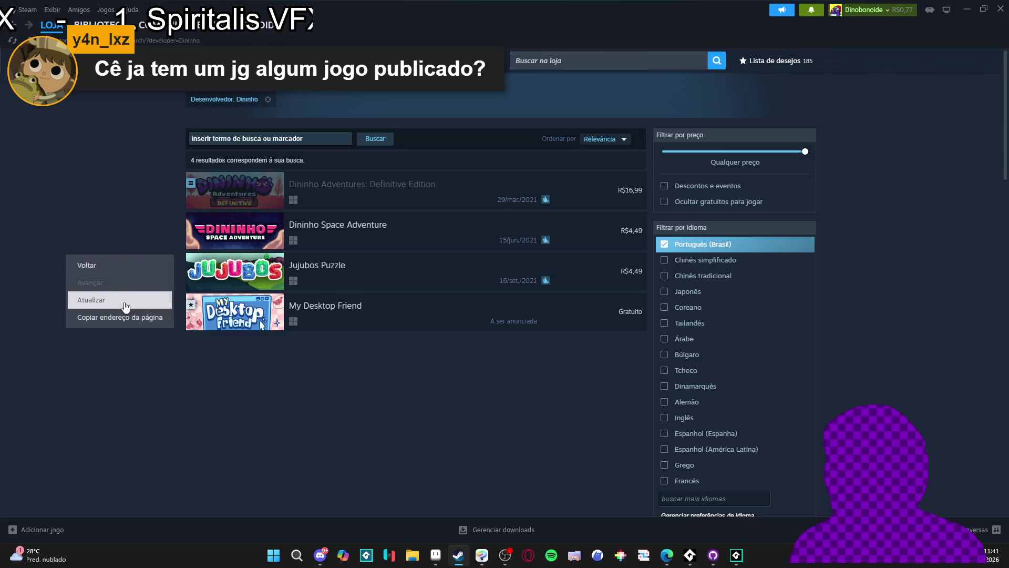
Step: Close the Spiritalis test run and go back to the biome room editor
click(122, 325)
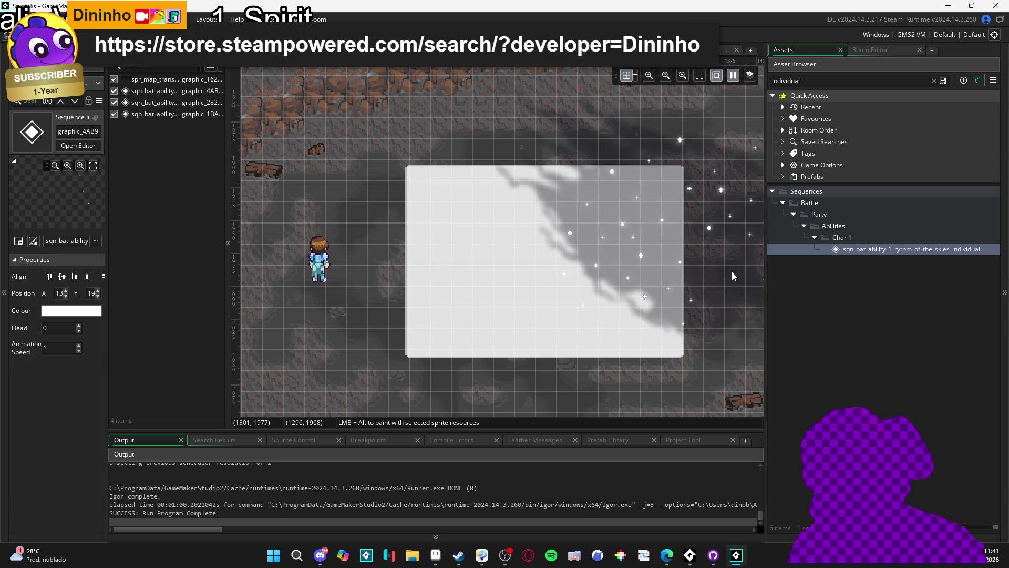
Step: Pan the biome room view right until the party characters on the left show
drag(475, 204, 500, 205)
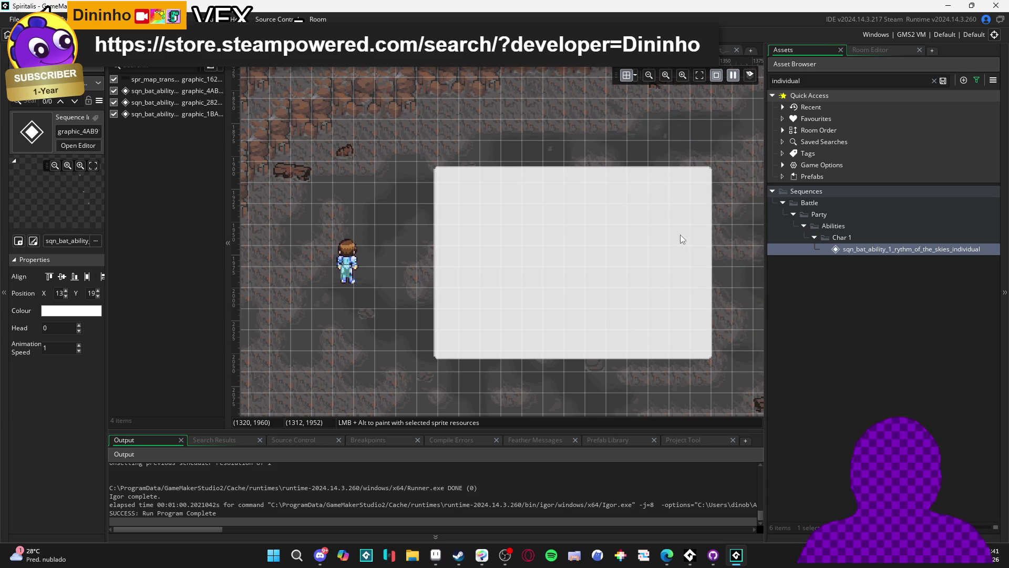
drag(564, 366, 662, 366)
drag(551, 344, 651, 339)
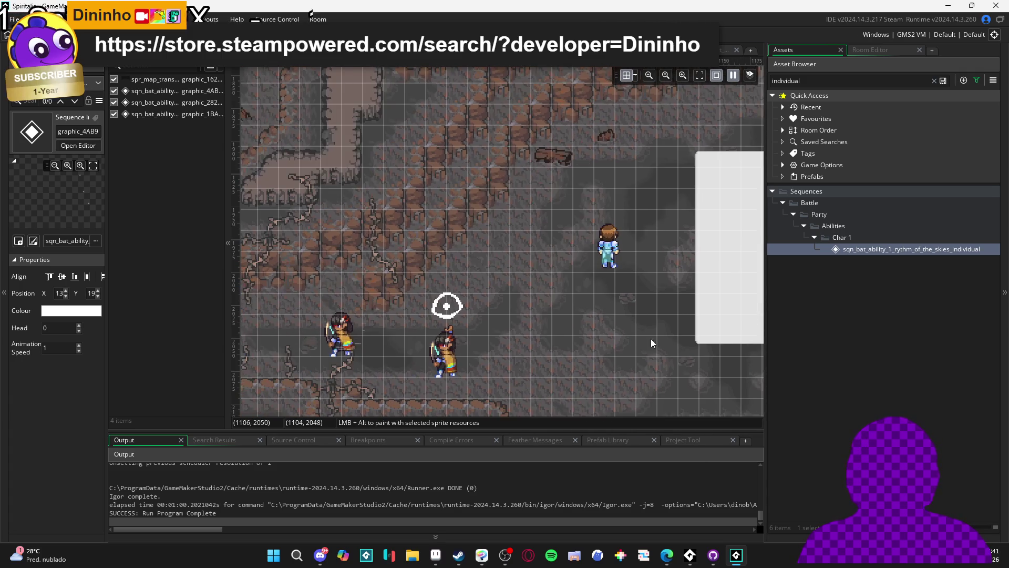
drag(384, 327, 430, 329)
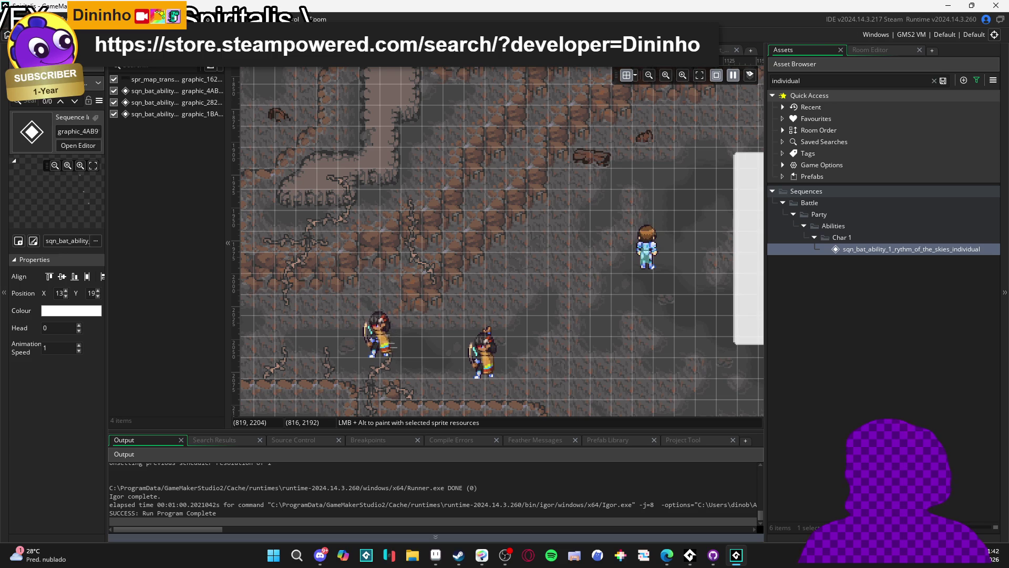
drag(417, 237, 430, 235)
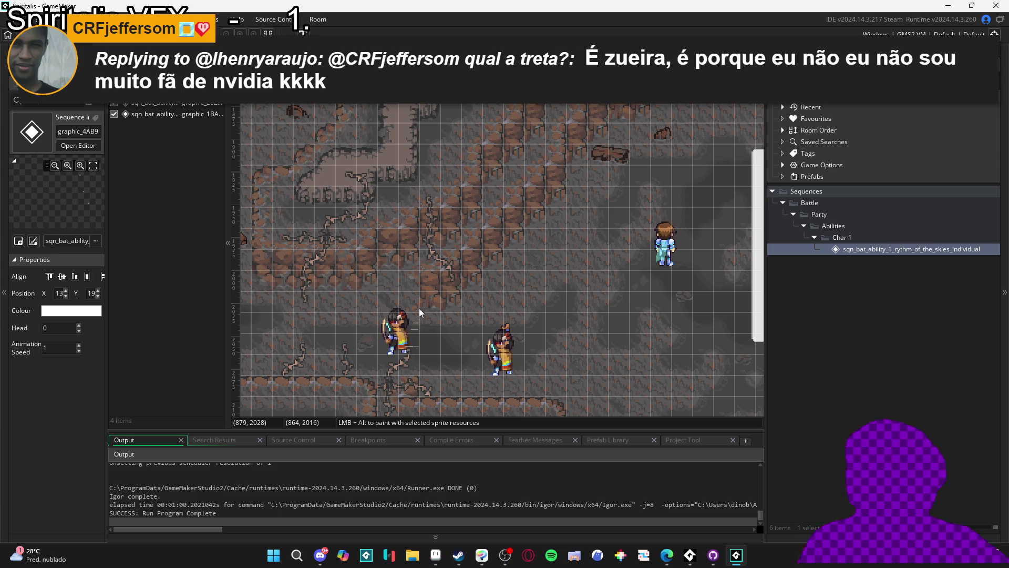
click(666, 563)
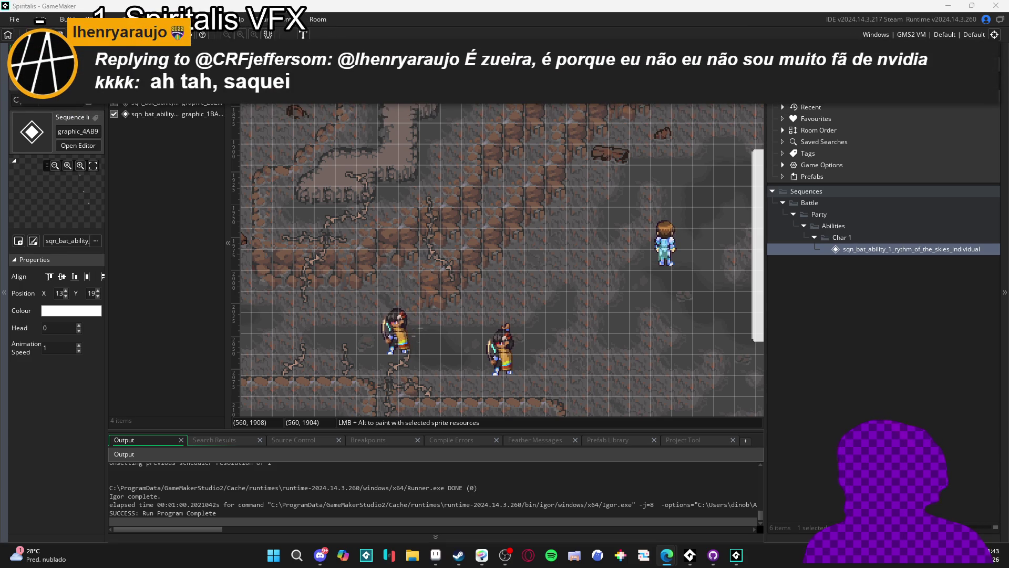
click(734, 5)
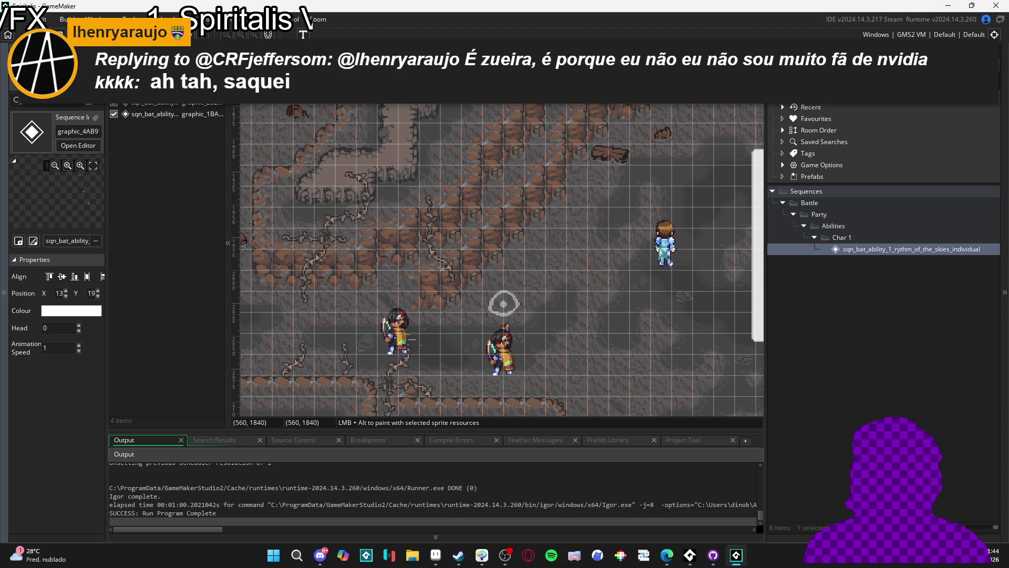
Step: Switch to the web browser and later come back to GameMaker
key(alt+Tab)
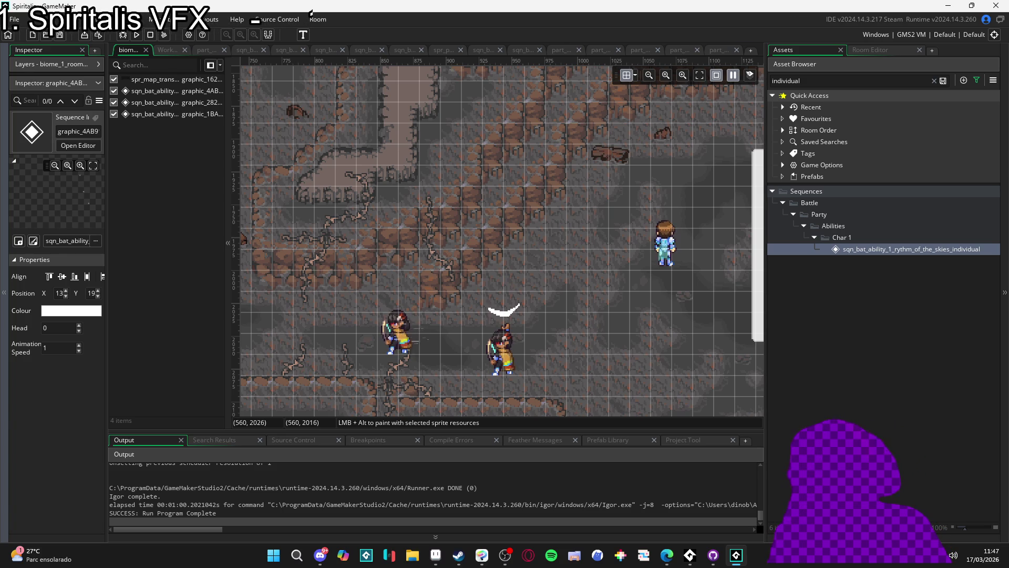
key(alt+Tab)
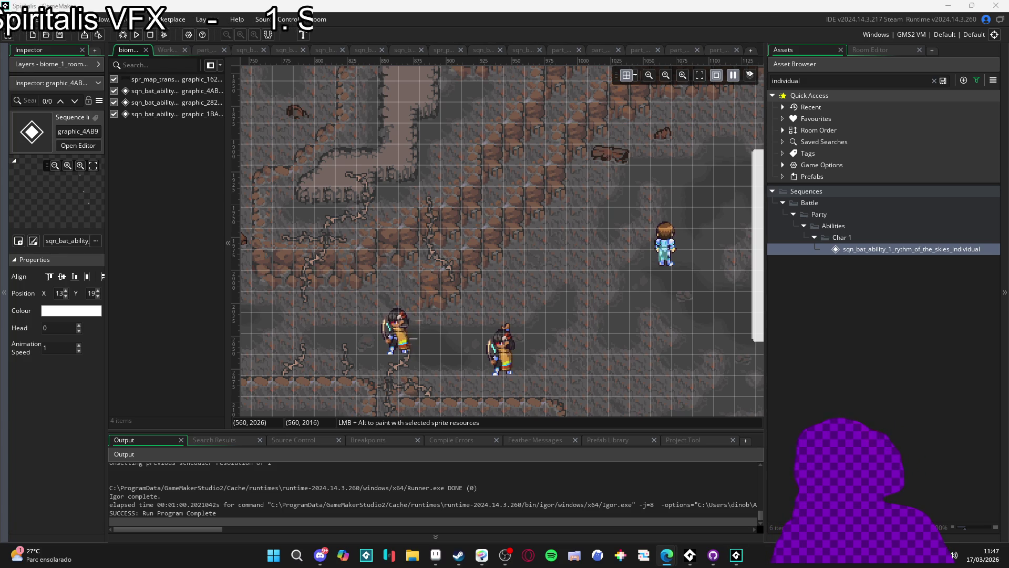